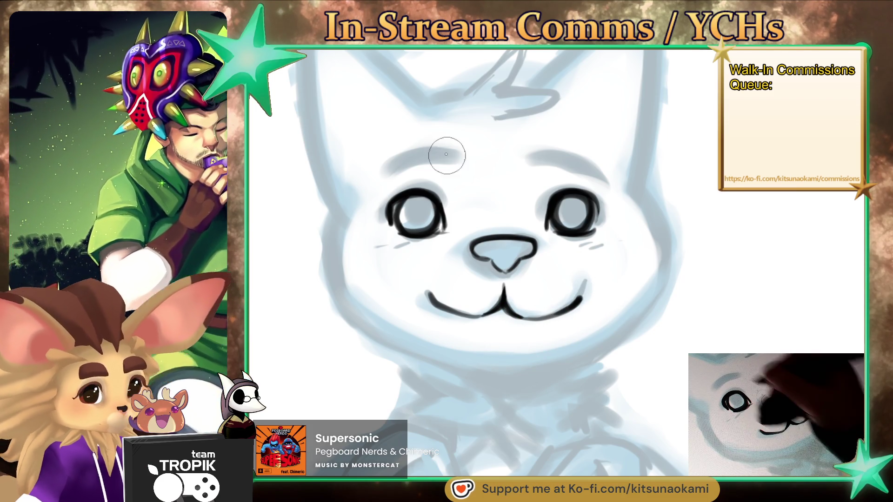
- Ink both eyebrows and the upper fur spikes on the left and right cheeks
{"action": "left_click_drag", "start_coordinate": [458, 161], "coordinate": [391, 173]}
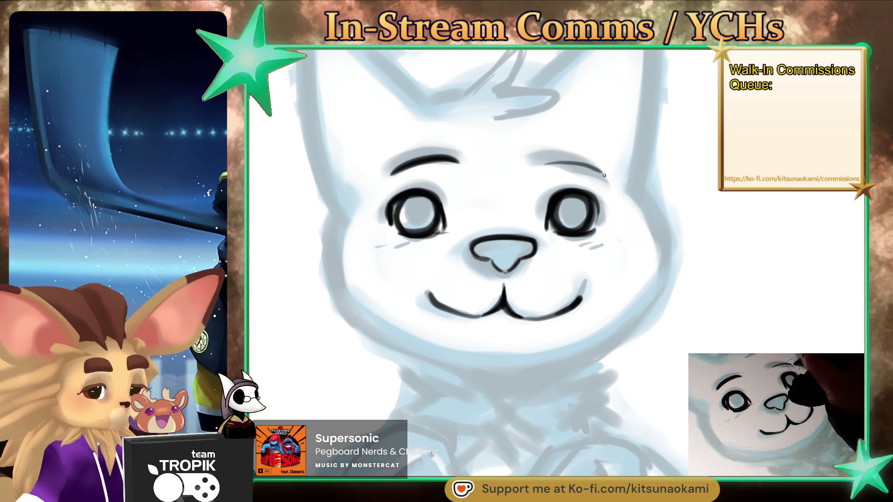
{"action": "left_click_drag", "start_coordinate": [545, 164], "coordinate": [612, 181]}
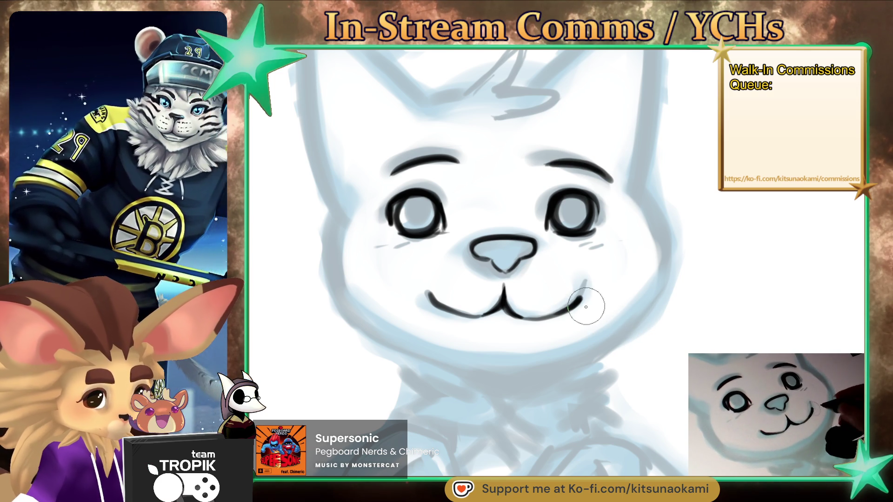
{"action": "mouse_move", "coordinate": [384, 245]}
{"action": "left_mouse_down"}
{"action": "mouse_move", "coordinate": [365, 241]}
{"action": "mouse_move", "coordinate": [370, 282]}
{"action": "left_mouse_up"}
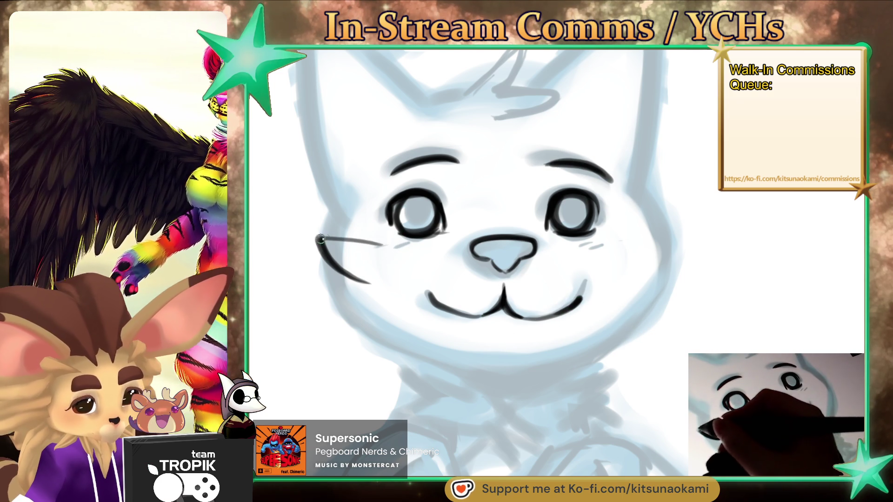
{"action": "left_click_drag", "start_coordinate": [382, 244], "coordinate": [317, 238]}
{"action": "mouse_move", "coordinate": [607, 241]}
{"action": "left_mouse_down"}
{"action": "mouse_move", "coordinate": [639, 275]}
{"action": "mouse_move", "coordinate": [608, 243]}
{"action": "left_mouse_up"}
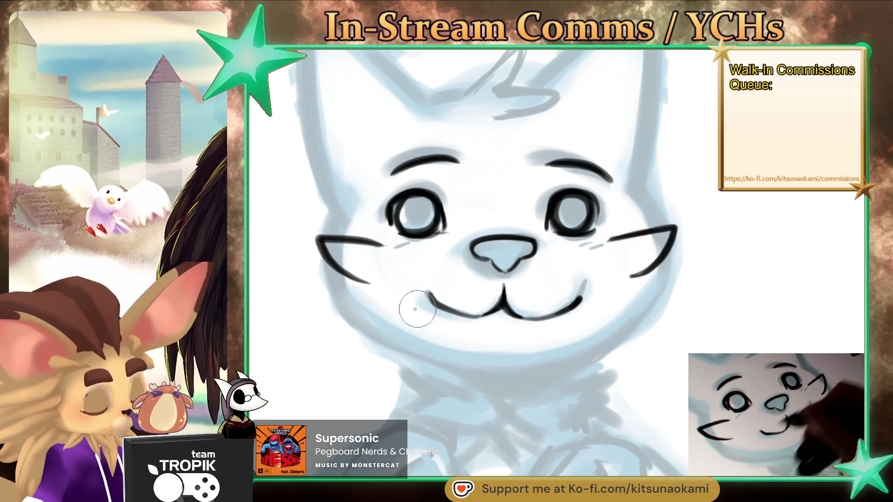
- Add zigzag fur tufts to both cheeks, extend the left cheek fur, and ink the right jawline
{"action": "mouse_move", "coordinate": [369, 282]}
{"action": "left_mouse_down"}
{"action": "mouse_move", "coordinate": [316, 317]}
{"action": "mouse_move", "coordinate": [379, 315]}
{"action": "left_mouse_up"}
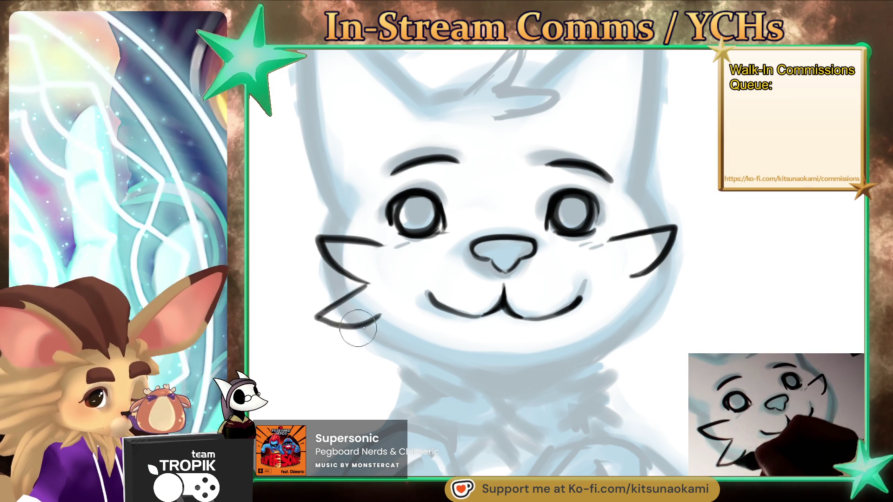
{"action": "left_click_drag", "start_coordinate": [630, 278], "coordinate": [628, 315]}
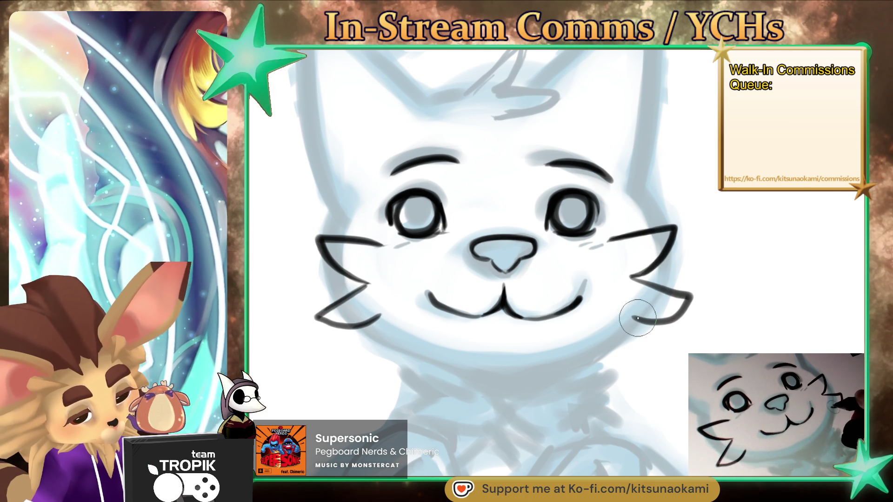
{"action": "mouse_move", "coordinate": [380, 317]}
{"action": "left_mouse_down"}
{"action": "mouse_move", "coordinate": [367, 345]}
{"action": "mouse_move", "coordinate": [418, 331]}
{"action": "mouse_move", "coordinate": [495, 369]}
{"action": "left_mouse_up"}
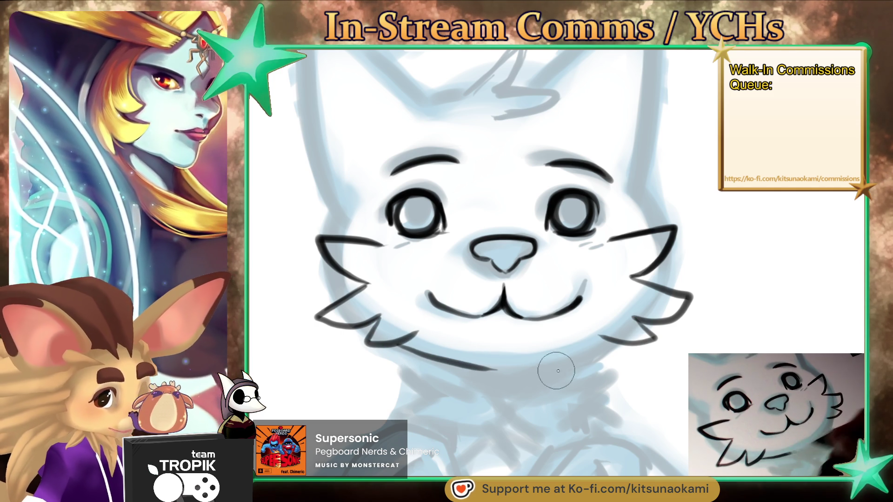
{"action": "left_click_drag", "start_coordinate": [616, 342], "coordinate": [532, 370]}
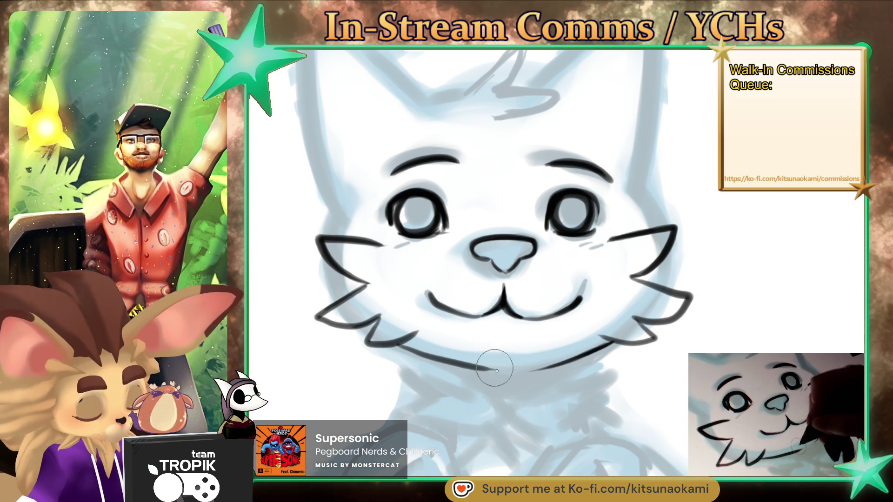
- Ink short fur strokes along and below the cat's chin
{"action": "mouse_move", "coordinate": [494, 360]}
{"action": "left_mouse_down"}
{"action": "mouse_move", "coordinate": [507, 386]}
{"action": "mouse_move", "coordinate": [524, 386]}
{"action": "left_mouse_up"}
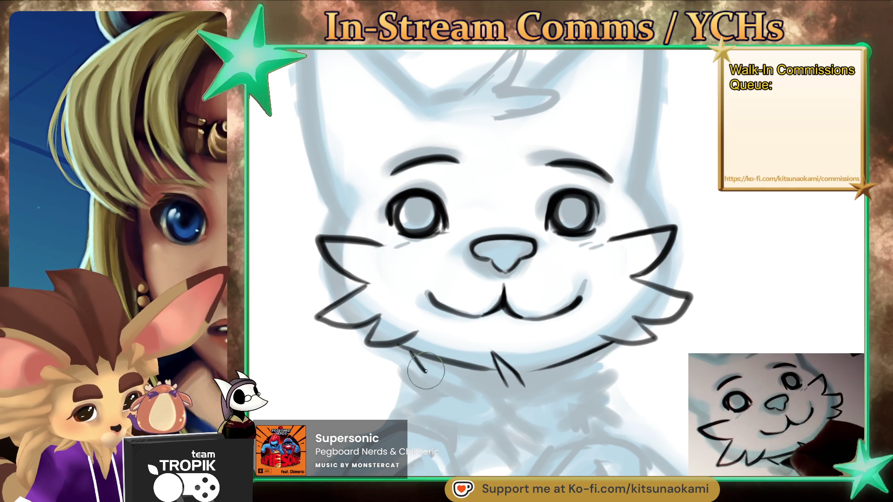
{"action": "left_click_drag", "start_coordinate": [424, 371], "coordinate": [396, 367]}
{"action": "left_click_drag", "start_coordinate": [450, 386], "coordinate": [423, 366]}
{"action": "mouse_move", "coordinate": [618, 395]}
{"action": "left_mouse_down"}
{"action": "mouse_move", "coordinate": [585, 362]}
{"action": "mouse_move", "coordinate": [594, 353]}
{"action": "left_mouse_up"}
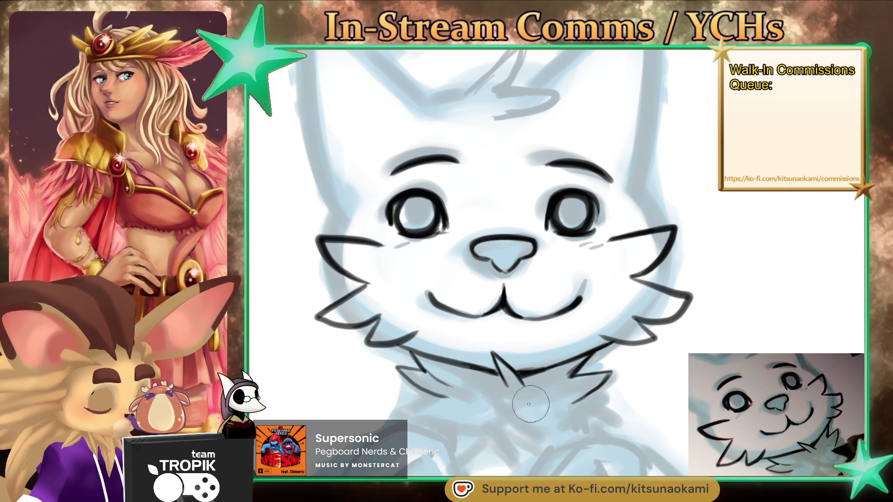
- Ink the spiky star-shaped fur tuft on the chest, then bring the body into view
{"action": "left_click_drag", "start_coordinate": [498, 393], "coordinate": [470, 435]}
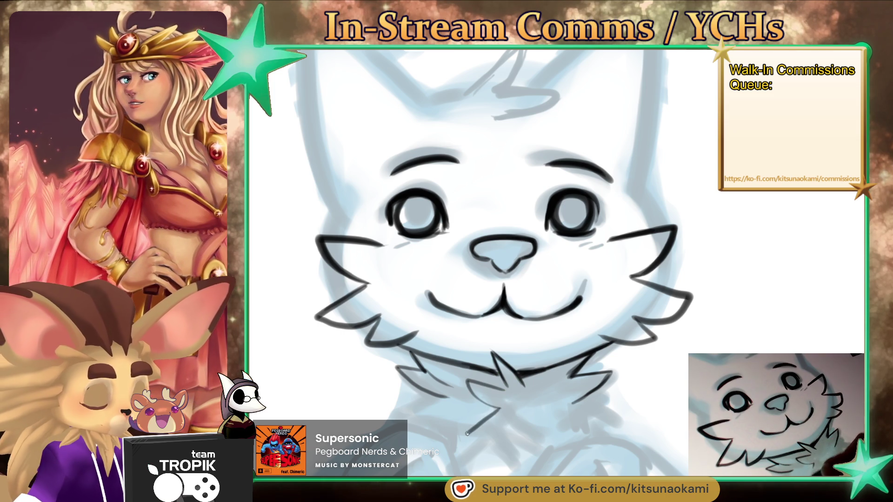
{"action": "left_click_drag", "start_coordinate": [549, 396], "coordinate": [492, 437]}
{"action": "mouse_move", "coordinate": [558, 404]}
{"action": "left_mouse_down"}
{"action": "mouse_move", "coordinate": [540, 420]}
{"action": "mouse_move", "coordinate": [520, 415]}
{"action": "left_mouse_up"}
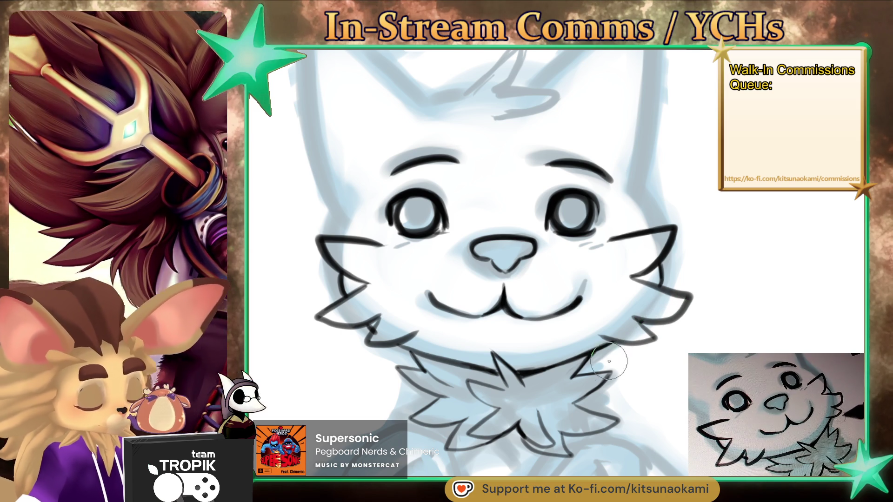
{"action": "mouse_move", "coordinate": [564, 406]}
{"action": "left_mouse_down"}
{"action": "mouse_move", "coordinate": [498, 265]}
{"action": "mouse_move", "coordinate": [485, 306]}
{"action": "left_mouse_up"}
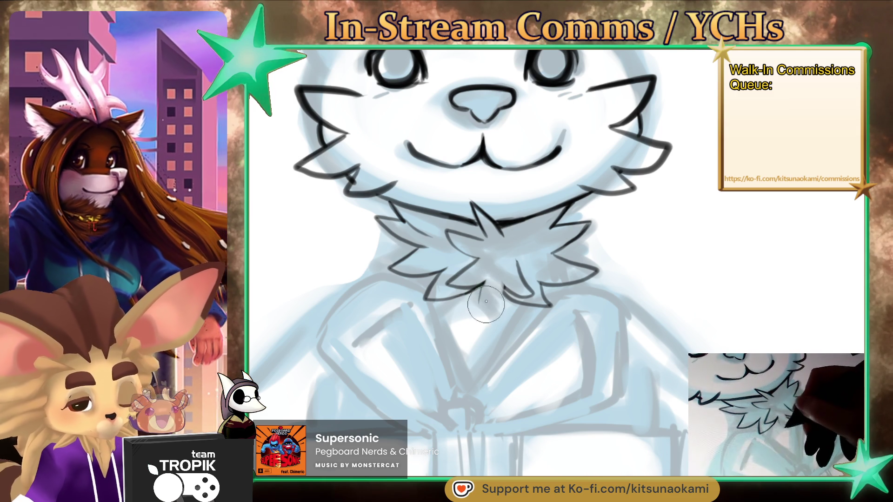
- Ink the pointed tip below the neck tuft and refine the surrounding neck fur
{"action": "left_click_drag", "start_coordinate": [505, 298], "coordinate": [492, 323]}
{"action": "left_click_drag", "start_coordinate": [480, 290], "coordinate": [491, 323]}
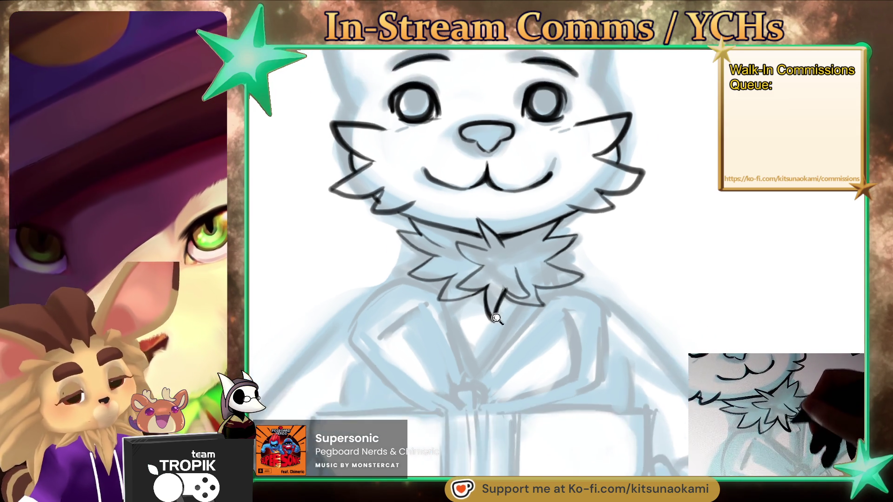
{"action": "scroll", "coordinate": [494, 311], "scroll_direction": "down", "scroll_amount": 5}
{"action": "scroll", "coordinate": [519, 305], "scroll_direction": "up", "scroll_amount": 5}
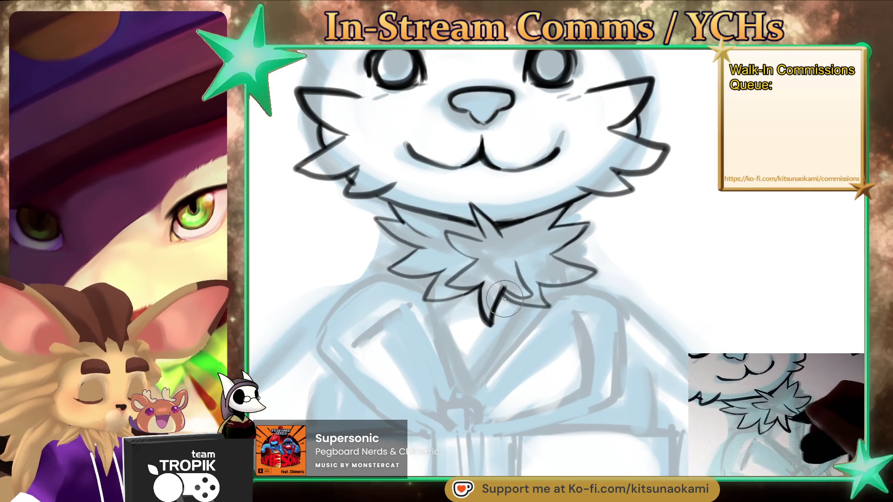
{"action": "left_click_drag", "start_coordinate": [513, 300], "coordinate": [549, 307]}
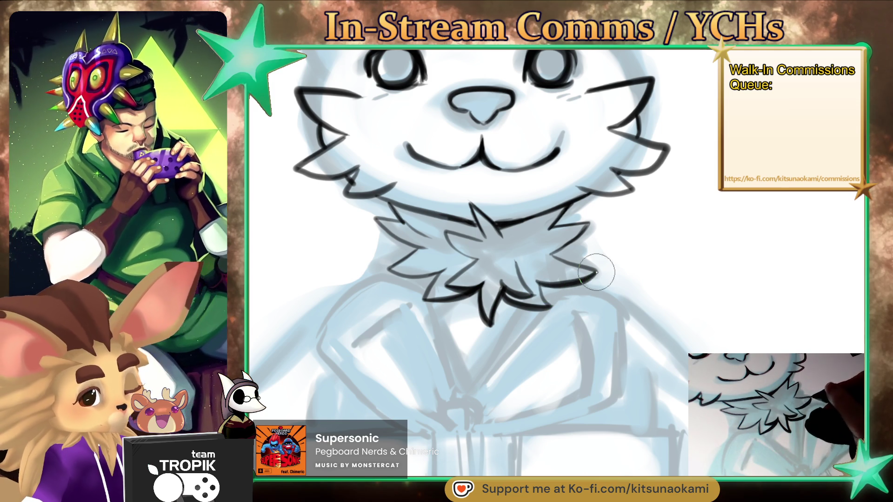
{"action": "left_click_drag", "start_coordinate": [530, 253], "coordinate": [495, 281]}
{"action": "left_click_drag", "start_coordinate": [419, 260], "coordinate": [382, 295]}
{"action": "left_click_drag", "start_coordinate": [444, 270], "coordinate": [412, 279]}
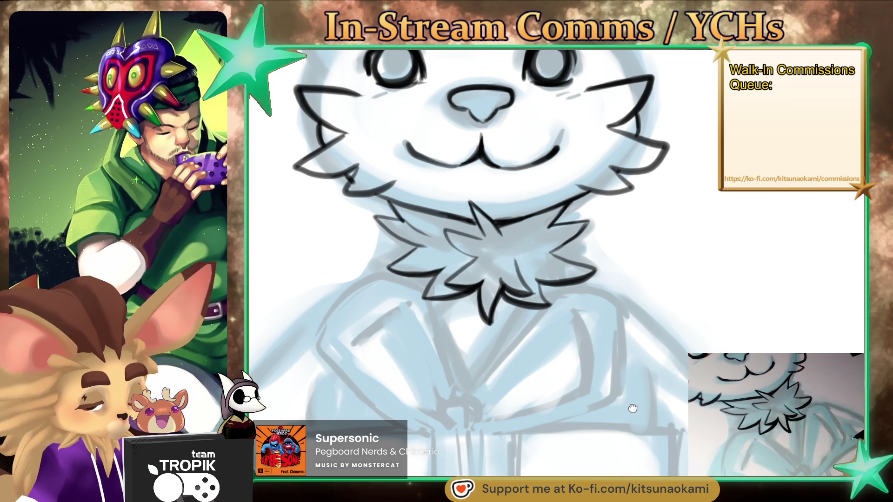
- Ink the left and right sides of the bow knot on the present
{"action": "left_click_drag", "start_coordinate": [633, 408], "coordinate": [640, 374]}
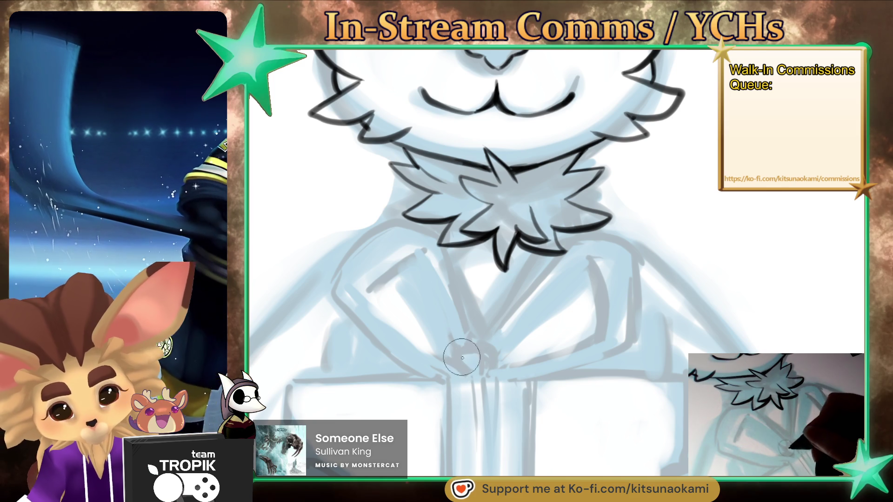
{"action": "left_click_drag", "start_coordinate": [464, 340], "coordinate": [461, 367]}
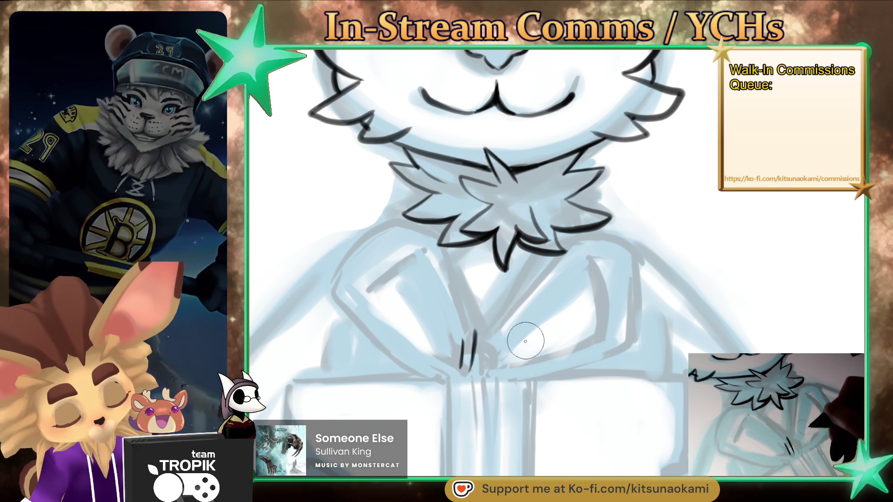
{"action": "left_click_drag", "start_coordinate": [493, 331], "coordinate": [496, 365]}
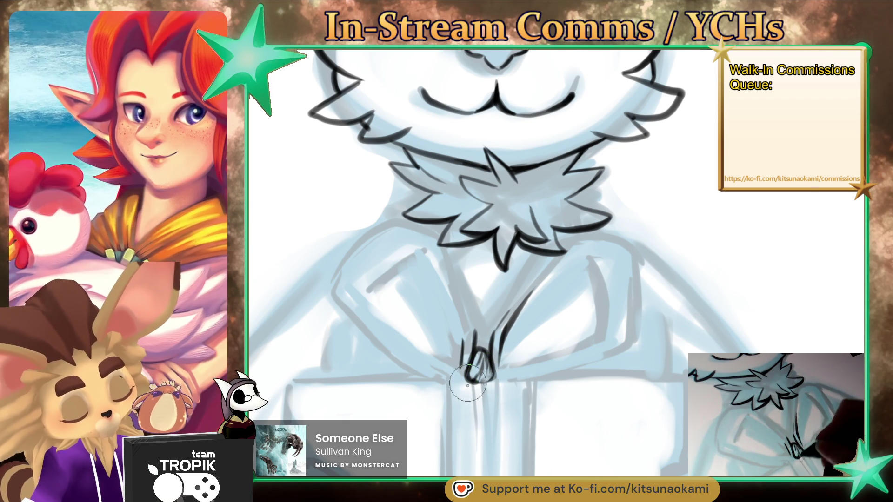
{"action": "scroll", "coordinate": [493, 358], "scroll_direction": "down", "scroll_amount": 1}
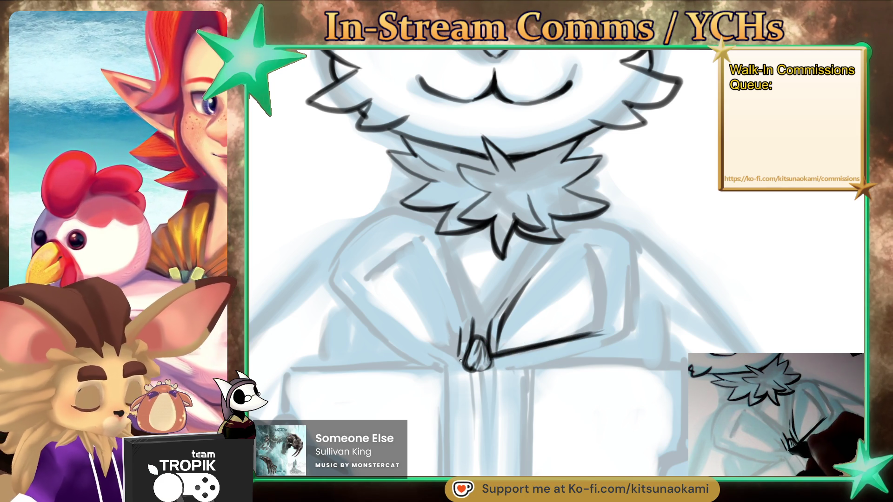
- Ink the cat's left and right arm lines, darkening the left sleeve
{"action": "left_click_drag", "start_coordinate": [460, 360], "coordinate": [358, 281]}
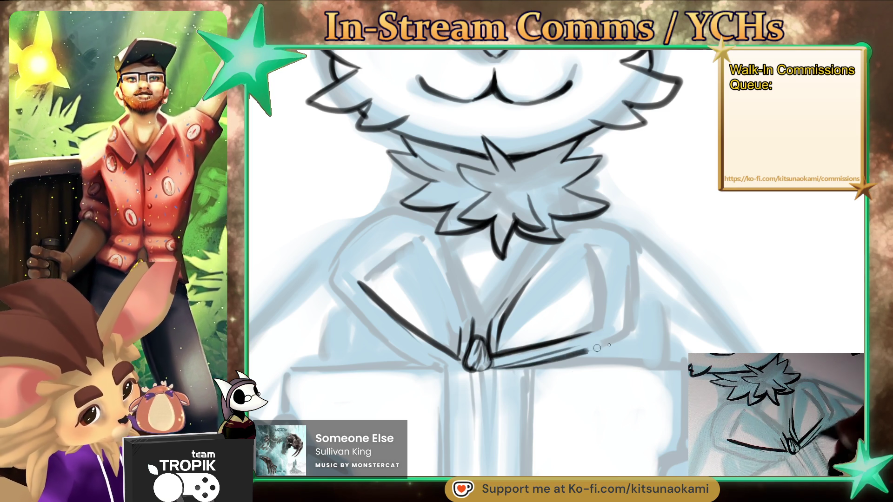
{"action": "left_click_drag", "start_coordinate": [596, 348], "coordinate": [633, 337]}
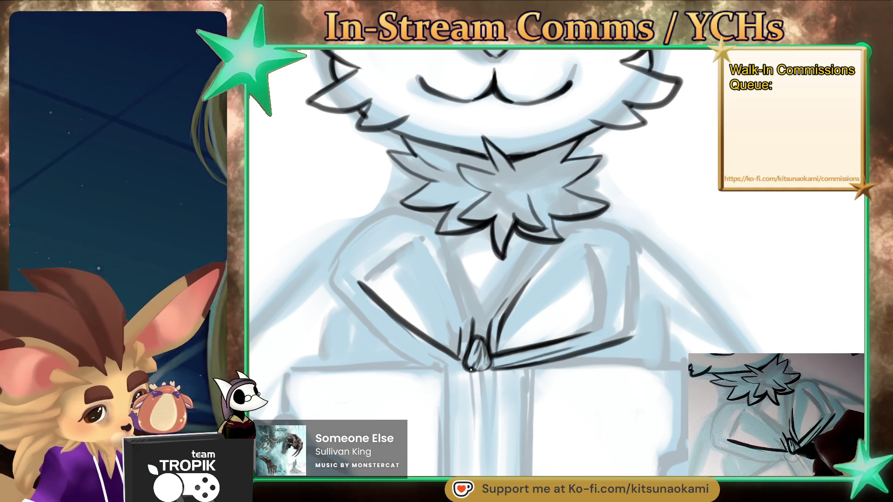
{"action": "left_click_drag", "start_coordinate": [460, 367], "coordinate": [331, 290]}
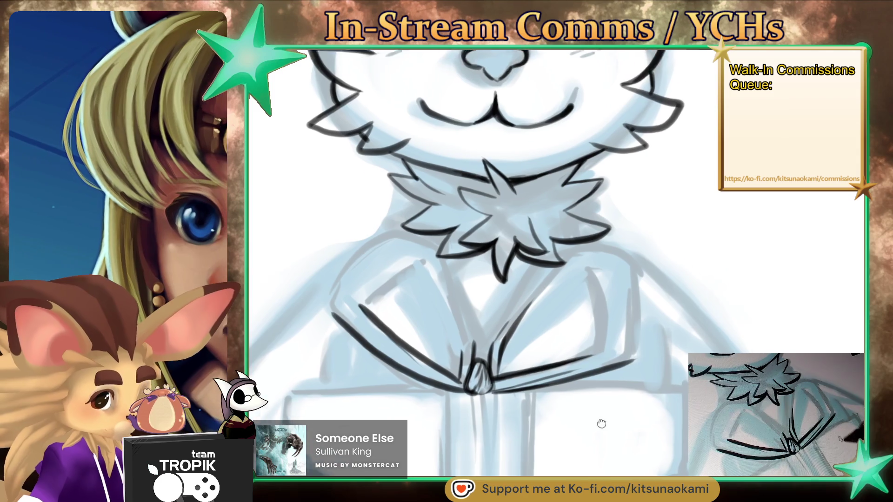
{"action": "left_click_drag", "start_coordinate": [589, 374], "coordinate": [385, 262]}
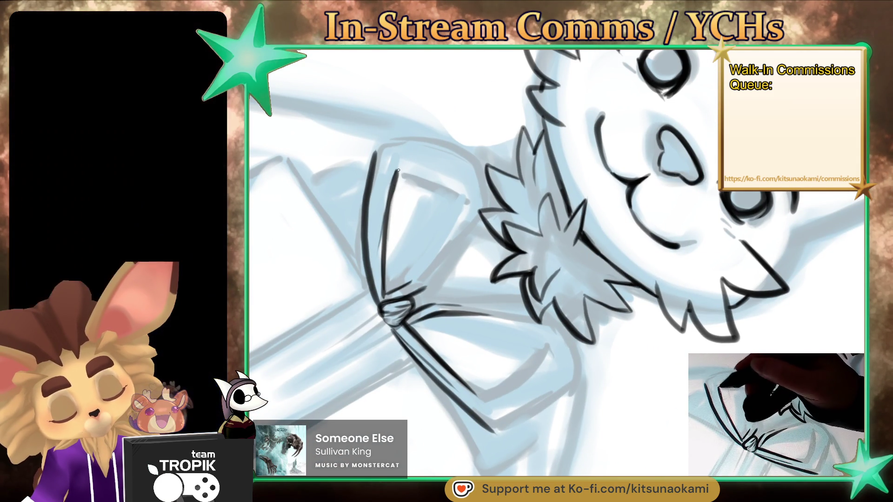
{"action": "mouse_move", "coordinate": [382, 268]}
{"action": "left_mouse_down"}
{"action": "mouse_move", "coordinate": [390, 191]}
{"action": "mouse_move", "coordinate": [380, 286]}
{"action": "left_mouse_up"}
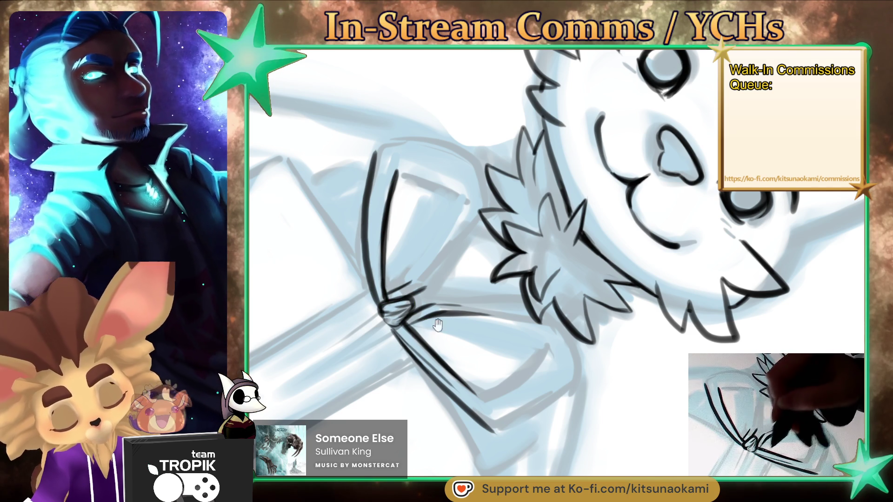
{"action": "scroll", "coordinate": [437, 325], "scroll_direction": "down", "scroll_amount": 3}
- Ink the lower and curved outer outlines of the left arm and the right arm's outline
{"action": "scroll", "coordinate": [540, 402], "scroll_direction": "up", "scroll_amount": 3}
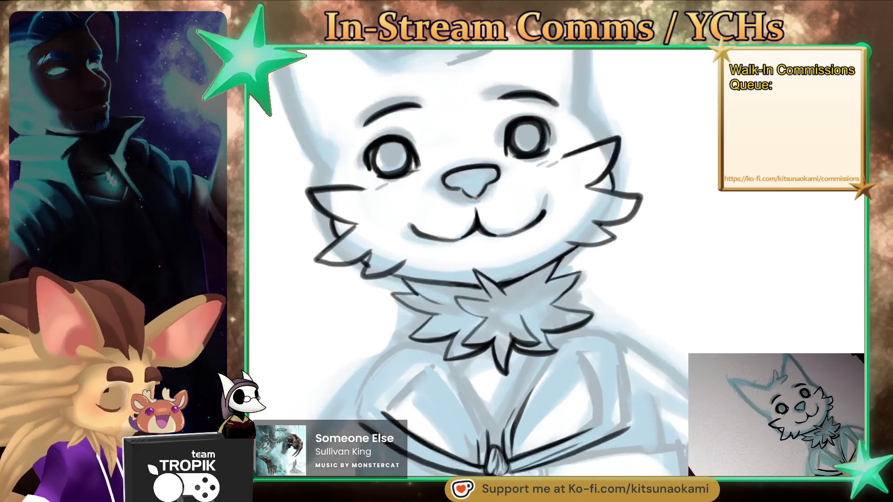
{"action": "scroll", "coordinate": [493, 279], "scroll_direction": "down", "scroll_amount": 5}
{"action": "scroll", "coordinate": [413, 364], "scroll_direction": "up", "scroll_amount": 2}
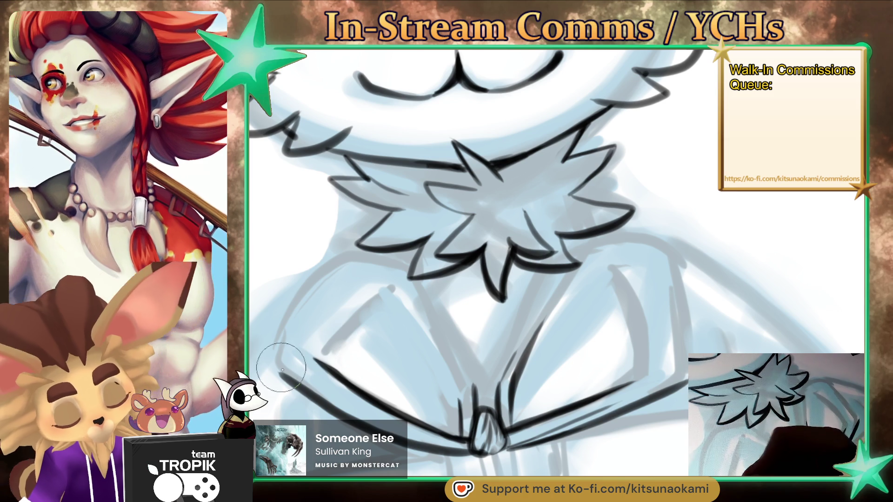
{"action": "left_click_drag", "start_coordinate": [274, 362], "coordinate": [288, 380]}
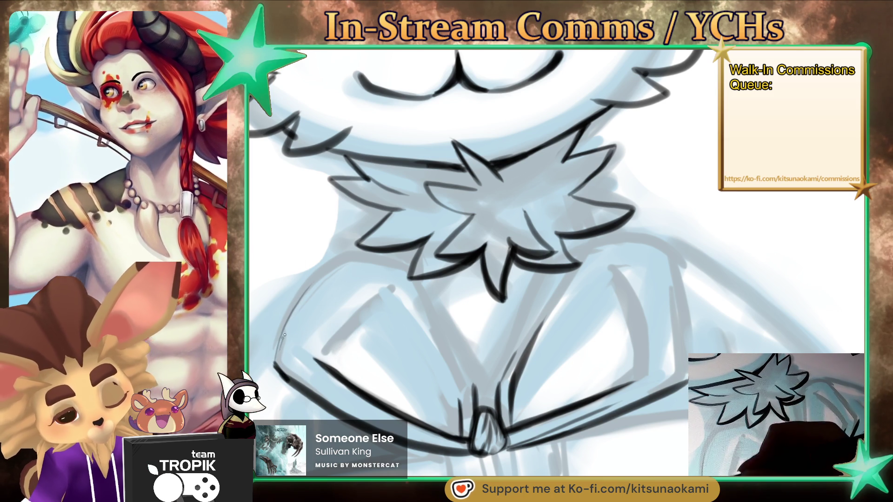
{"action": "mouse_move", "coordinate": [351, 255]}
{"action": "left_mouse_down"}
{"action": "mouse_move", "coordinate": [276, 348]}
{"action": "mouse_move", "coordinate": [275, 361]}
{"action": "mouse_move", "coordinate": [290, 319]}
{"action": "left_mouse_up"}
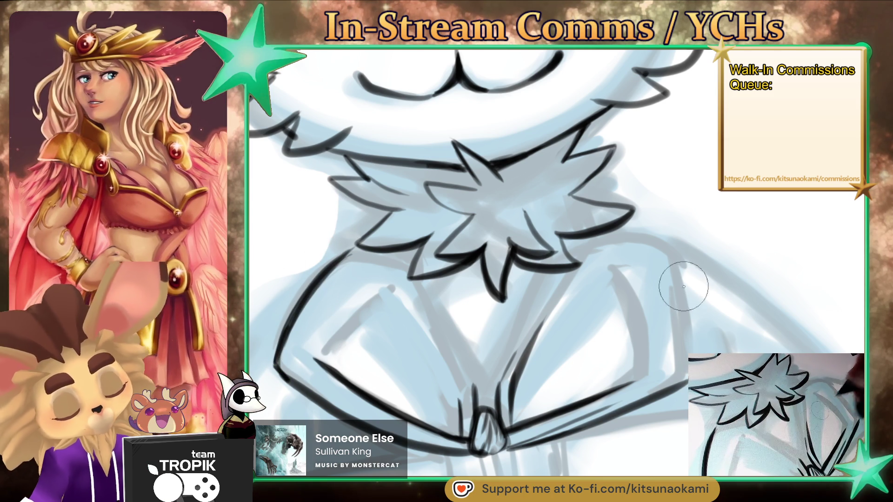
{"action": "left_click_drag", "start_coordinate": [655, 243], "coordinate": [685, 349]}
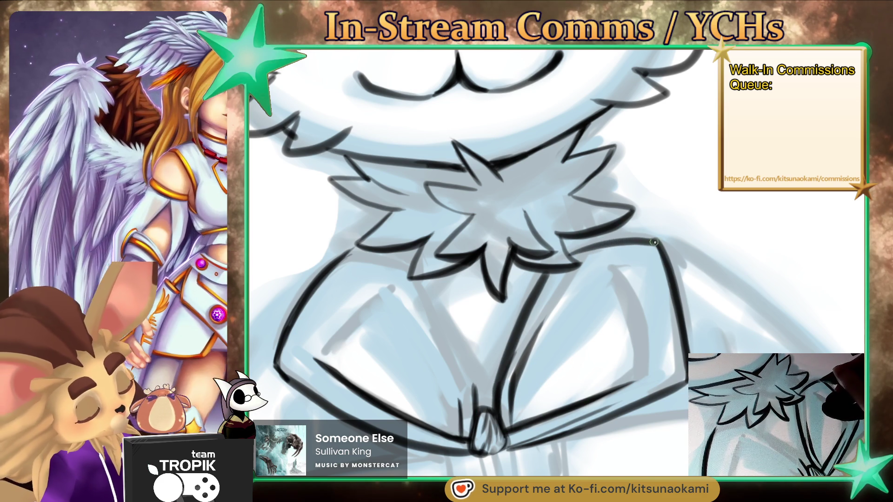
- Outline the bow loops: the right loop's top edge and the left loop's inner and outer edges
{"action": "left_click_drag", "start_coordinate": [654, 242], "coordinate": [600, 244]}
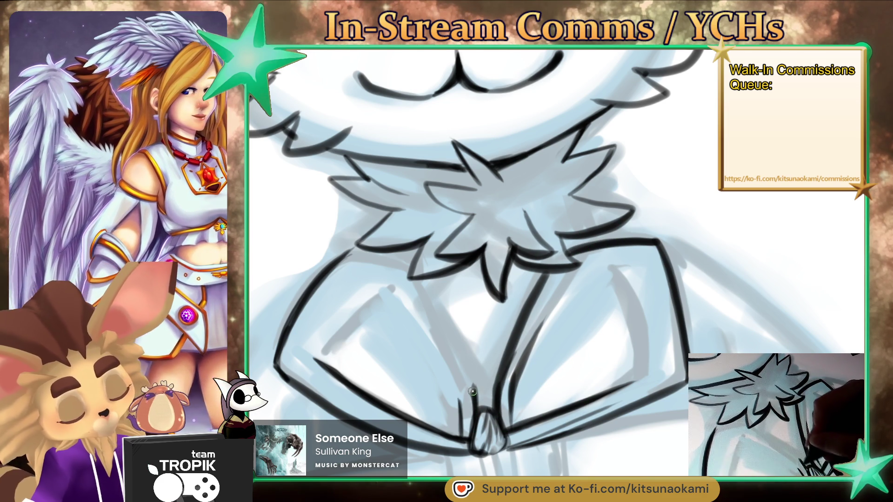
{"action": "left_click_drag", "start_coordinate": [472, 392], "coordinate": [410, 274]}
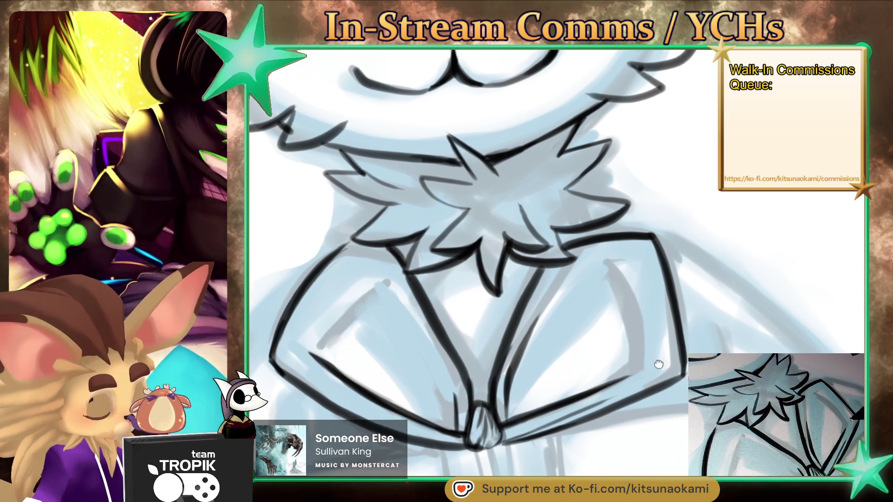
{"action": "left_click_drag", "start_coordinate": [675, 349], "coordinate": [651, 345]}
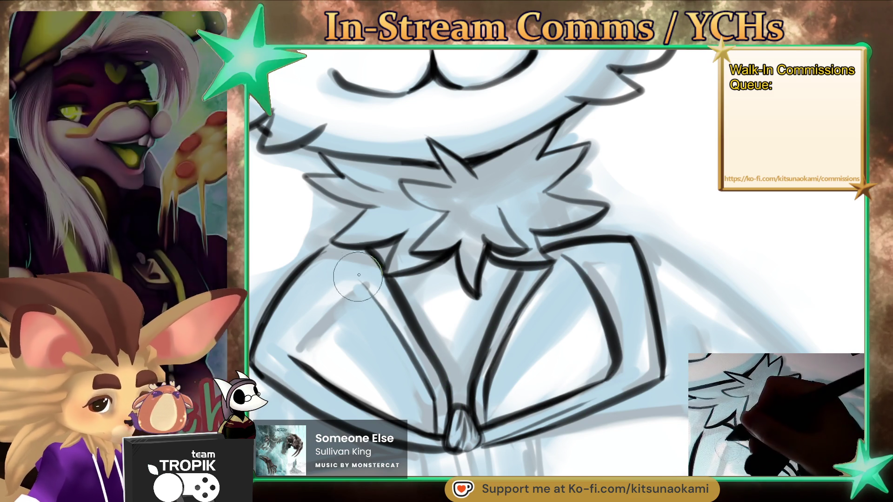
{"action": "left_click_drag", "start_coordinate": [289, 353], "coordinate": [340, 280]}
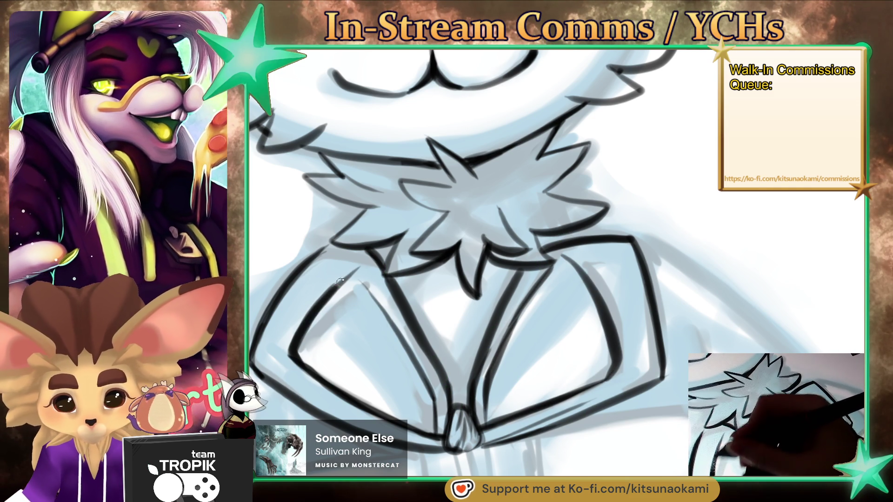
{"action": "scroll", "coordinate": [634, 417], "scroll_direction": "down", "scroll_amount": 5}
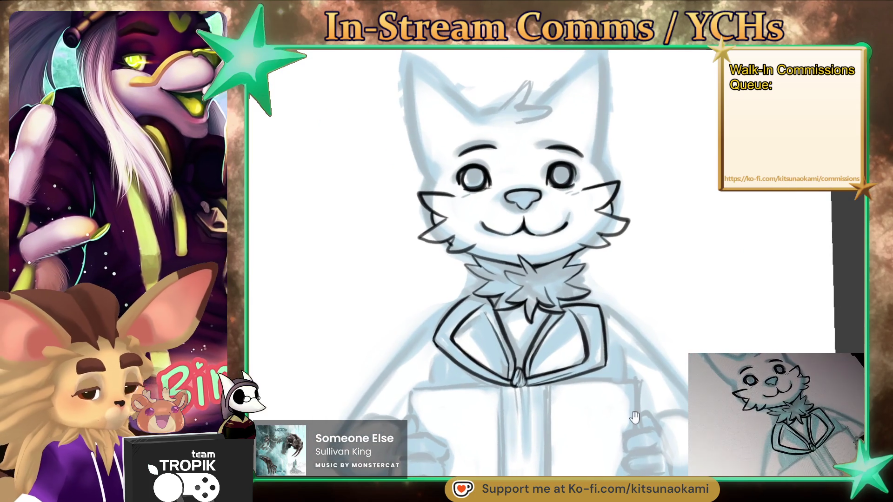
{"action": "scroll", "coordinate": [635, 417], "scroll_direction": "up", "scroll_amount": 5}
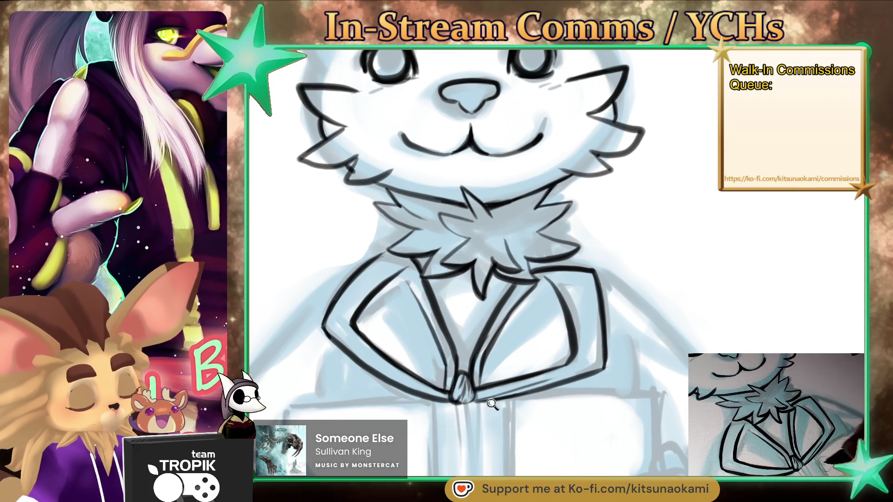
{"action": "scroll", "coordinate": [492, 404], "scroll_direction": "up", "scroll_amount": 3}
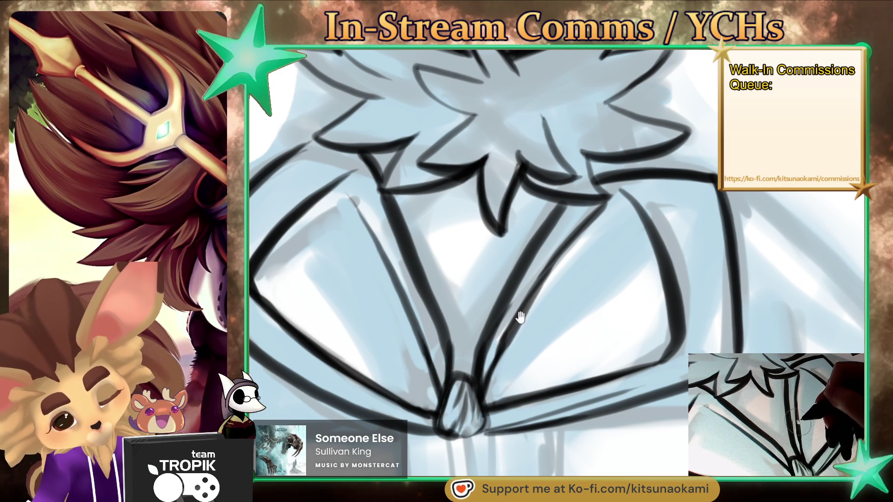
- Draw thick fold lines inside both the left and right bow loops
{"action": "left_click_drag", "start_coordinate": [520, 317], "coordinate": [511, 348]}
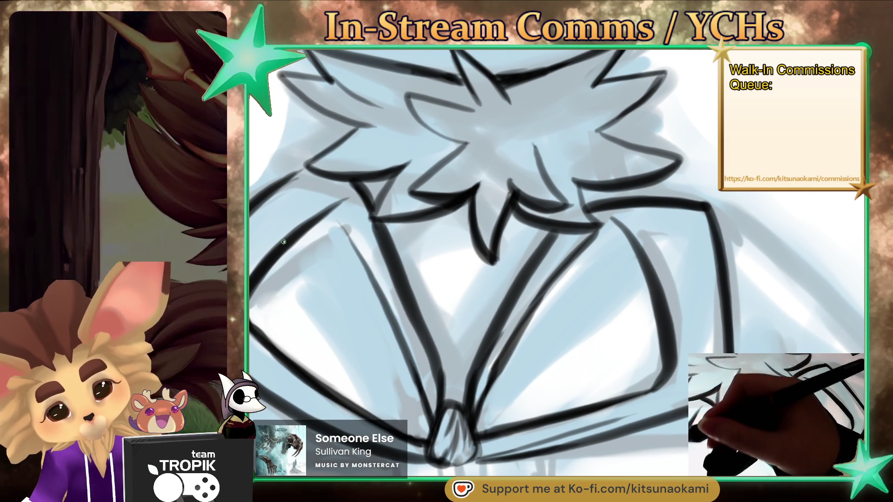
{"action": "mouse_move", "coordinate": [296, 245]}
{"action": "left_mouse_down"}
{"action": "mouse_move", "coordinate": [350, 301]}
{"action": "mouse_move", "coordinate": [428, 420]}
{"action": "left_mouse_up"}
{"action": "left_click_drag", "start_coordinate": [387, 356], "coordinate": [430, 423]}
{"action": "left_click_drag", "start_coordinate": [285, 244], "coordinate": [396, 365]}
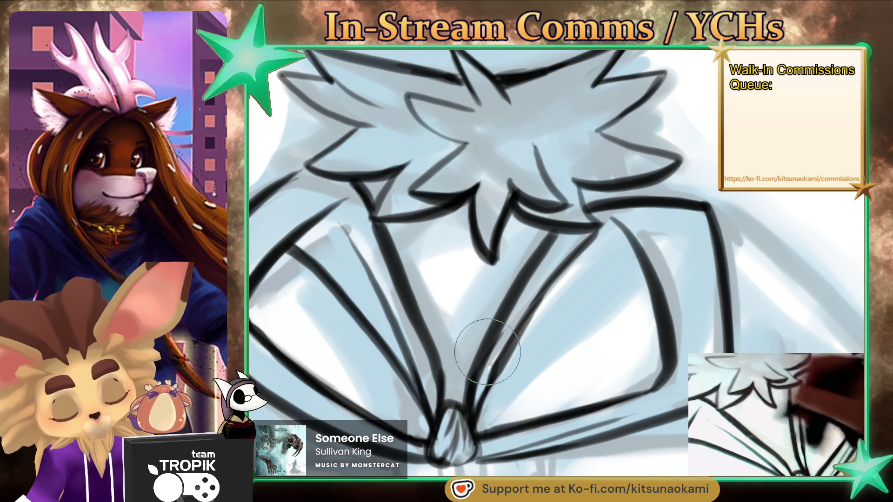
{"action": "left_click_drag", "start_coordinate": [570, 314], "coordinate": [474, 425]}
{"action": "mouse_move", "coordinate": [643, 263]}
{"action": "left_mouse_down"}
{"action": "mouse_move", "coordinate": [553, 331]}
{"action": "mouse_move", "coordinate": [475, 426]}
{"action": "left_mouse_up"}
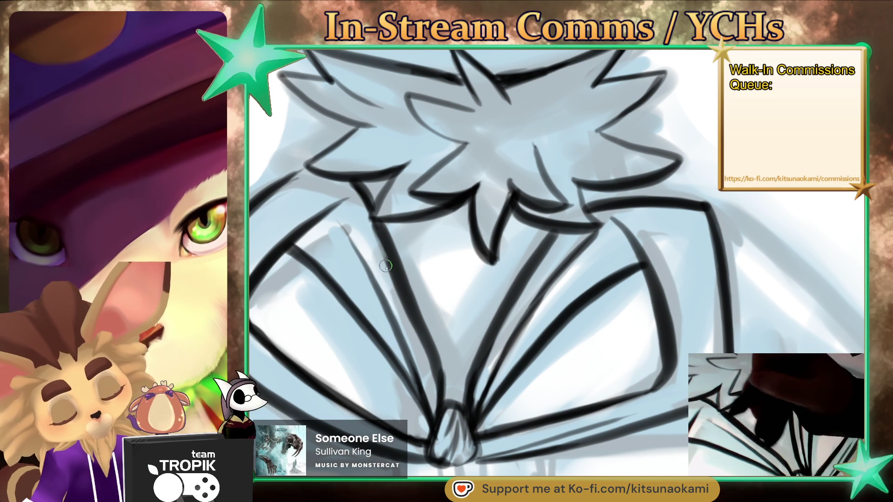
- Ink a line along the left torso and the inner fold of the right bow loop
{"action": "key", "text": "ctrl+0"}
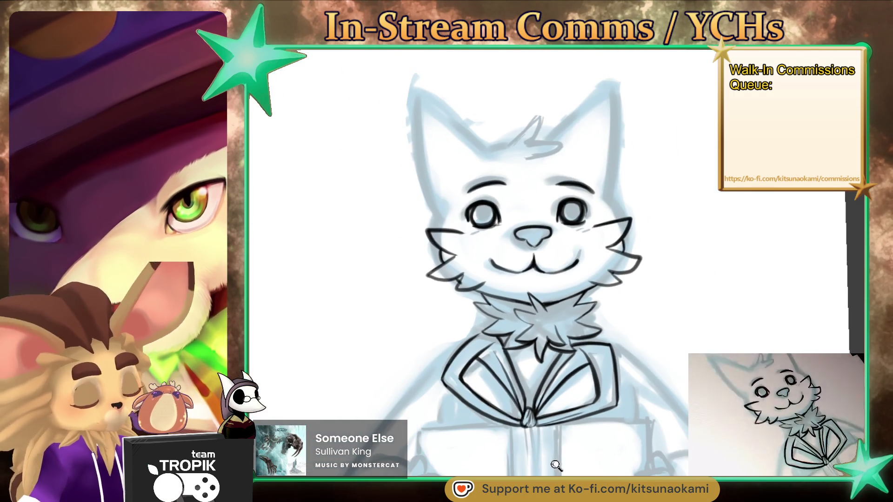
{"action": "left_click_drag", "start_coordinate": [556, 465], "coordinate": [590, 399]}
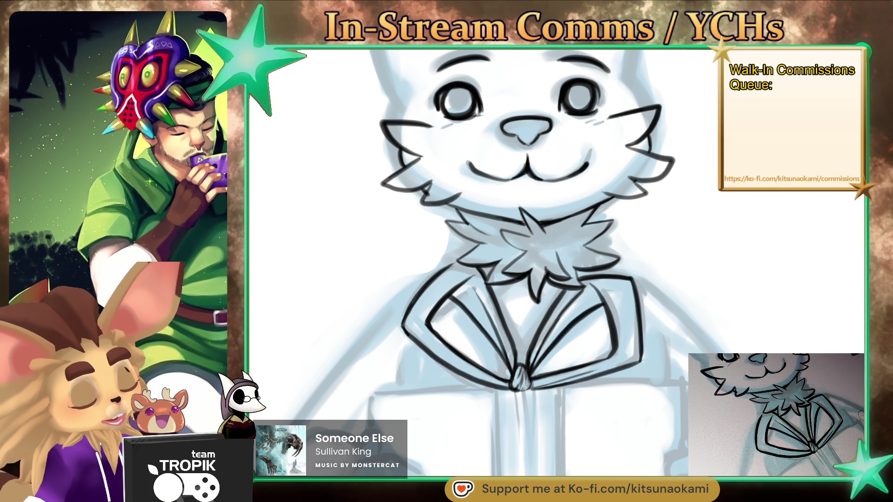
{"action": "scroll", "coordinate": [439, 414], "scroll_direction": "up", "scroll_amount": 2}
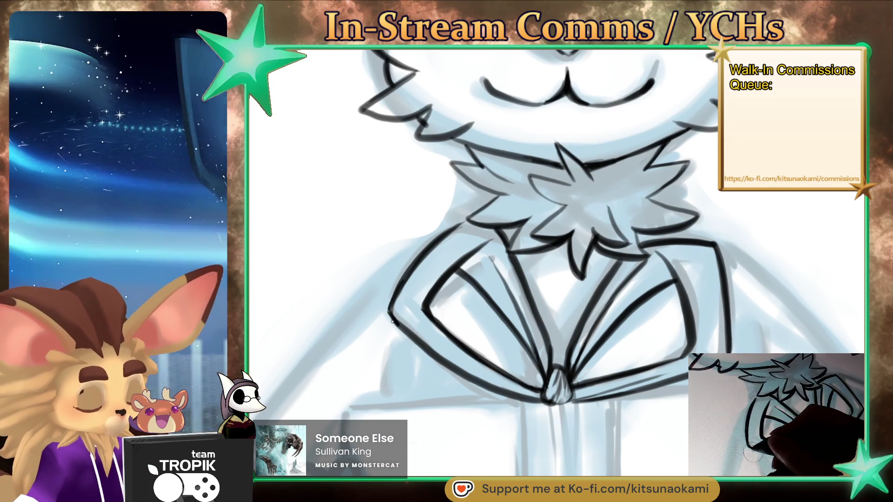
{"action": "left_click_drag", "start_coordinate": [388, 334], "coordinate": [385, 364]}
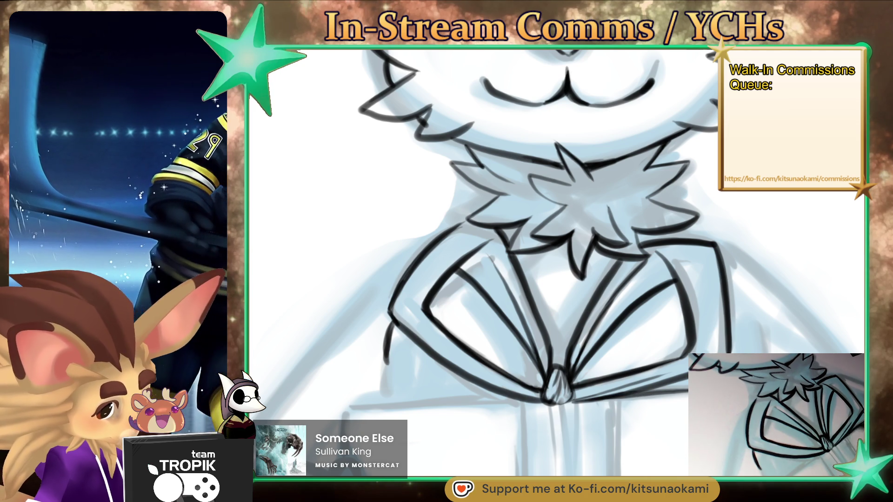
{"action": "mouse_move", "coordinate": [560, 408]}
{"action": "left_mouse_down"}
{"action": "mouse_move", "coordinate": [422, 409]}
{"action": "mouse_move", "coordinate": [573, 352]}
{"action": "left_mouse_up"}
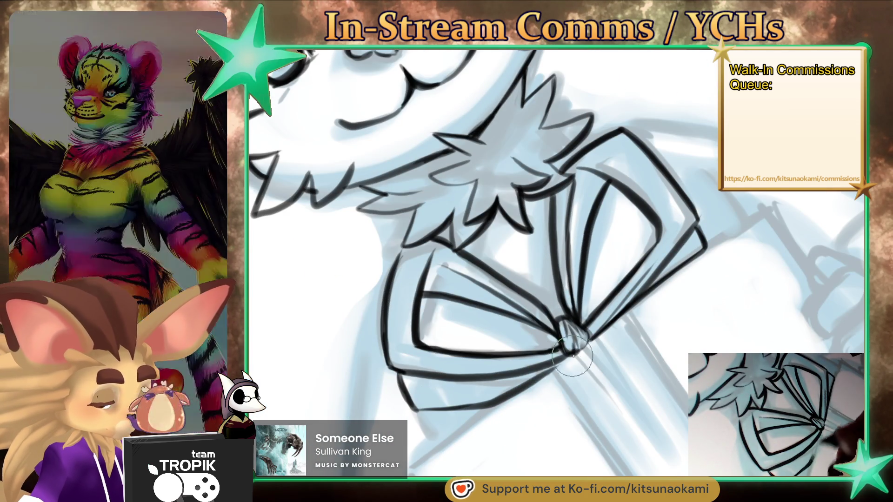
{"action": "key", "text": "ctrl+0"}
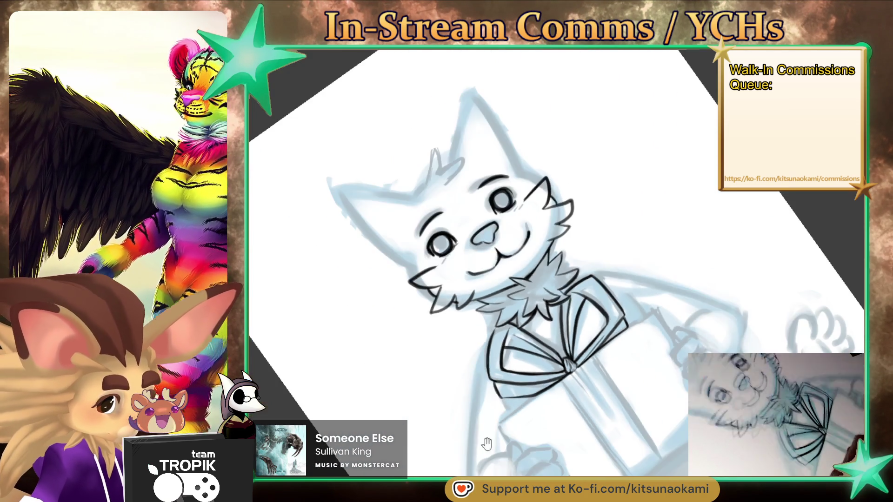
{"action": "mouse_move", "coordinate": [484, 440]}
{"action": "left_mouse_down"}
{"action": "mouse_move", "coordinate": [455, 414]}
{"action": "mouse_move", "coordinate": [498, 433]}
{"action": "left_mouse_up"}
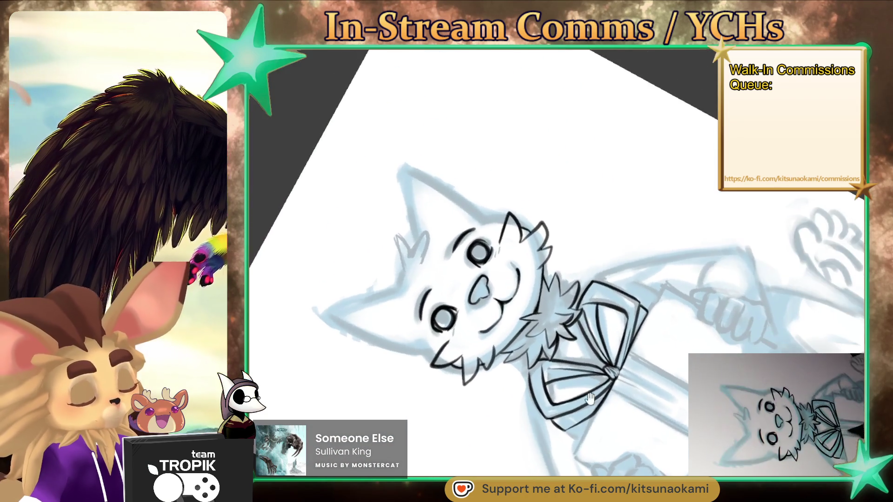
{"action": "scroll", "coordinate": [506, 400], "scroll_direction": "up", "scroll_amount": 5}
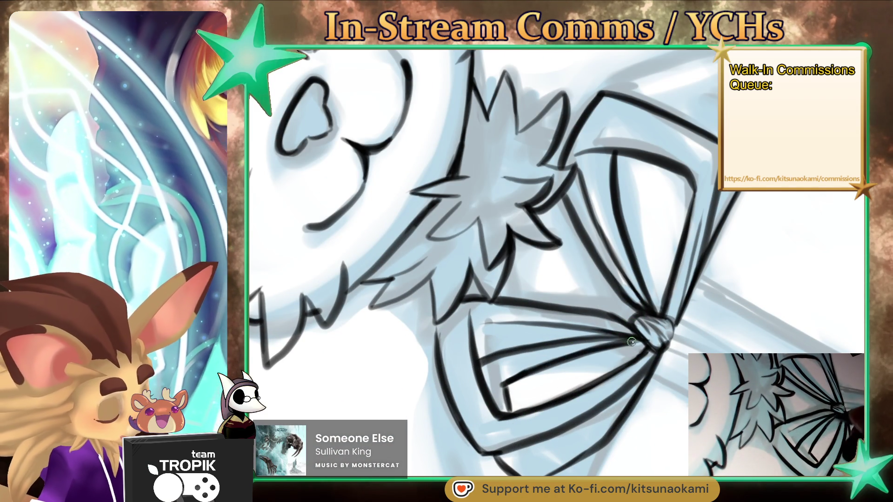
{"action": "mouse_move", "coordinate": [546, 364]}
{"action": "left_mouse_down"}
{"action": "mouse_move", "coordinate": [635, 415]}
{"action": "mouse_move", "coordinate": [509, 329]}
{"action": "left_mouse_up"}
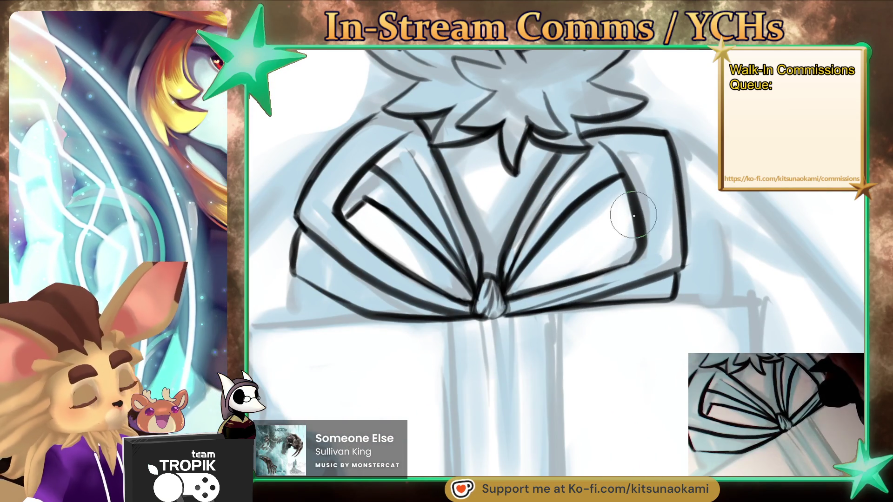
{"action": "mouse_move", "coordinate": [539, 239]}
{"action": "left_mouse_down"}
{"action": "mouse_move", "coordinate": [631, 258]}
{"action": "mouse_move", "coordinate": [641, 251]}
{"action": "left_mouse_up"}
- Paint grey shading into the bow's center folds, left inner folds, and central knot
{"action": "scroll", "coordinate": [487, 400], "scroll_direction": "down", "scroll_amount": 5}
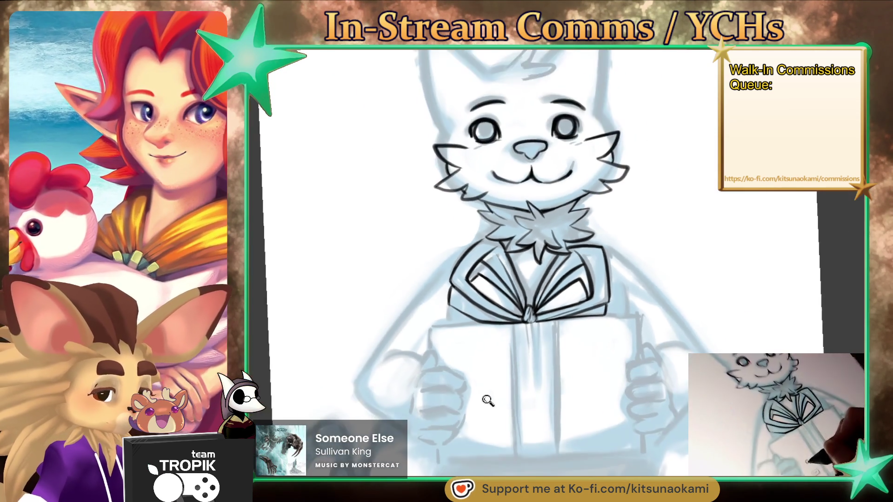
{"action": "scroll", "coordinate": [511, 344], "scroll_direction": "up", "scroll_amount": 4}
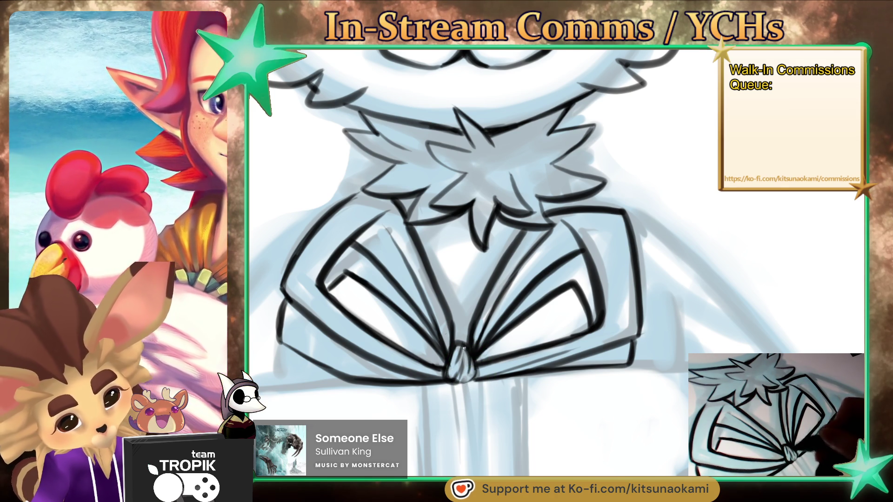
{"action": "scroll", "coordinate": [484, 346], "scroll_direction": "up", "scroll_amount": 1}
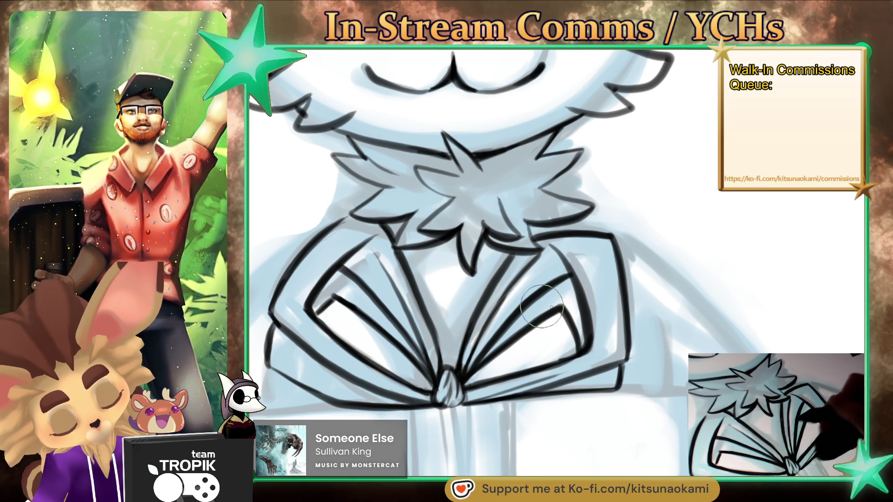
{"action": "scroll", "coordinate": [488, 418], "scroll_direction": "down", "scroll_amount": 5}
{"action": "scroll", "coordinate": [540, 322], "scroll_direction": "up", "scroll_amount": 5}
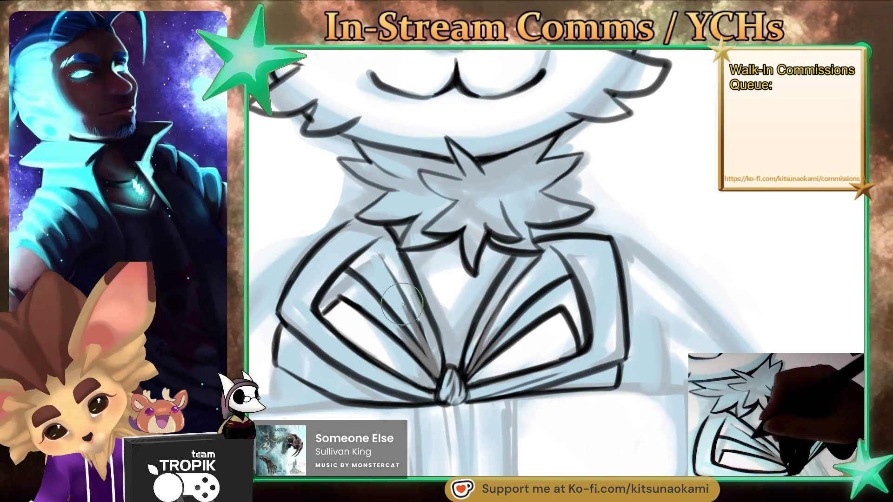
{"action": "mouse_move", "coordinate": [421, 330]}
{"action": "left_mouse_down"}
{"action": "mouse_move", "coordinate": [451, 369]}
{"action": "mouse_move", "coordinate": [434, 357]}
{"action": "left_mouse_up"}
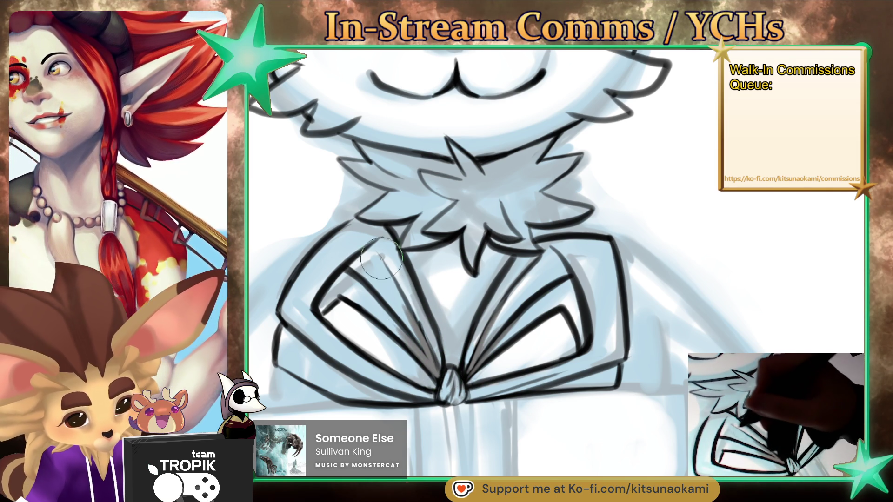
{"action": "left_click_drag", "start_coordinate": [386, 263], "coordinate": [408, 304]}
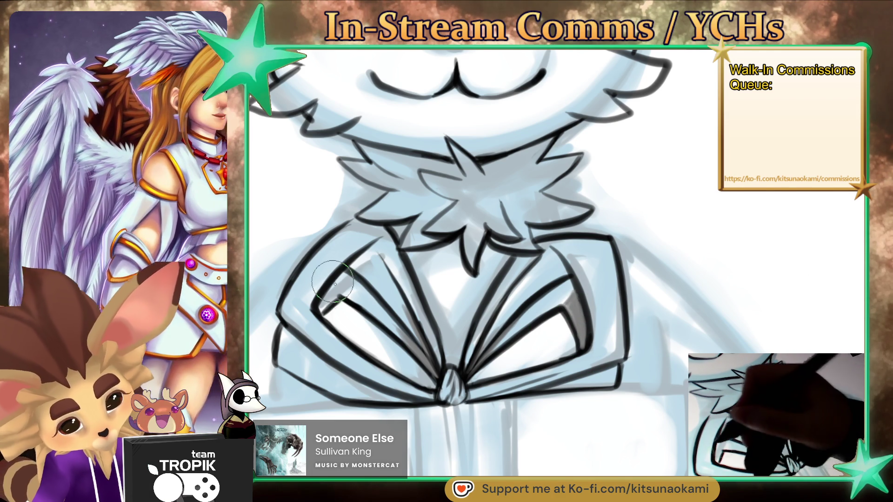
{"action": "left_click_drag", "start_coordinate": [344, 269], "coordinate": [326, 349]}
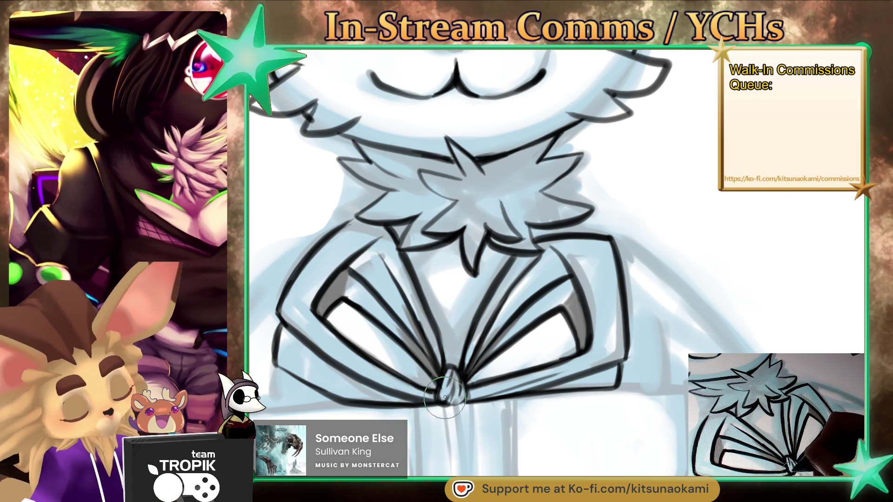
{"action": "left_click_drag", "start_coordinate": [448, 381], "coordinate": [456, 394]}
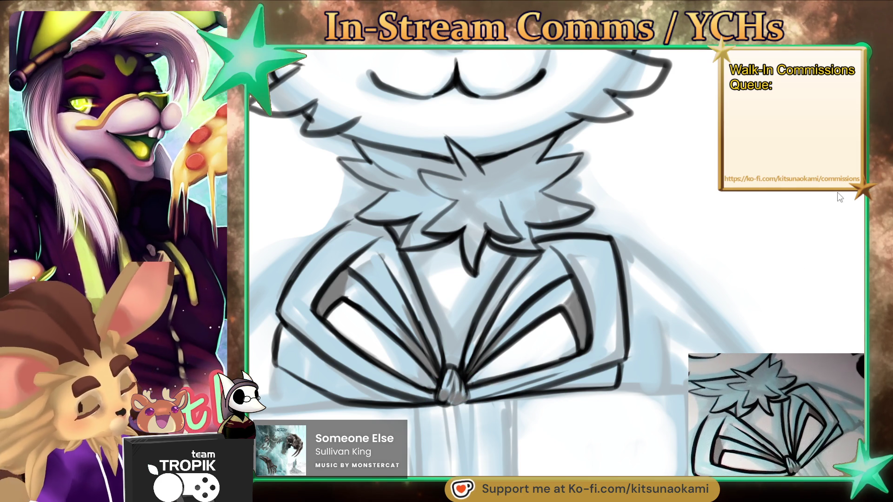
{"action": "left_click_drag", "start_coordinate": [447, 386], "coordinate": [454, 383]}
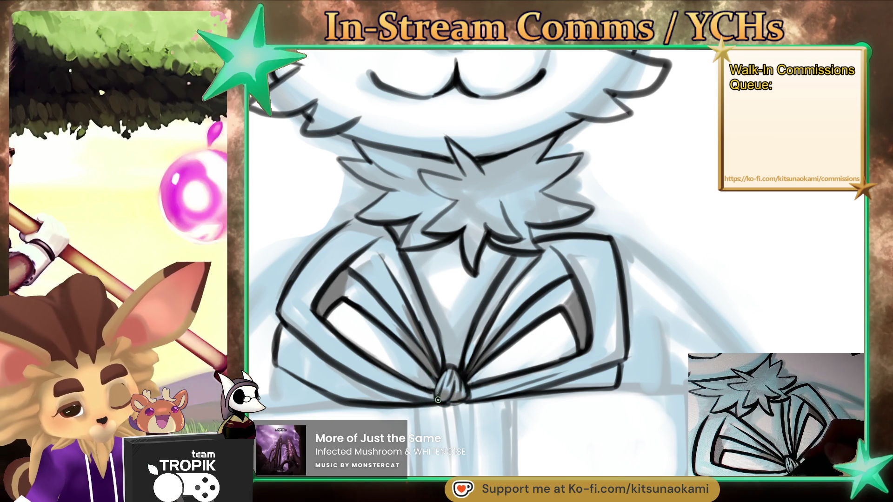
- Re-ink the left eyebrow arc and the right eyebrow's inner end with thicker, darker strokes
{"action": "scroll", "coordinate": [517, 362], "scroll_direction": "down", "scroll_amount": 5}
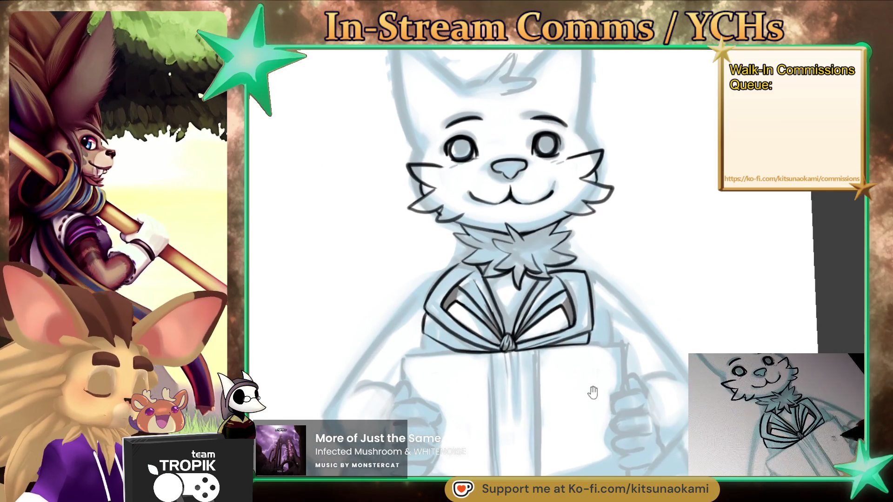
{"action": "mouse_move", "coordinate": [533, 413]}
{"action": "left_mouse_down"}
{"action": "mouse_move", "coordinate": [594, 400]}
{"action": "mouse_move", "coordinate": [546, 445]}
{"action": "left_mouse_up"}
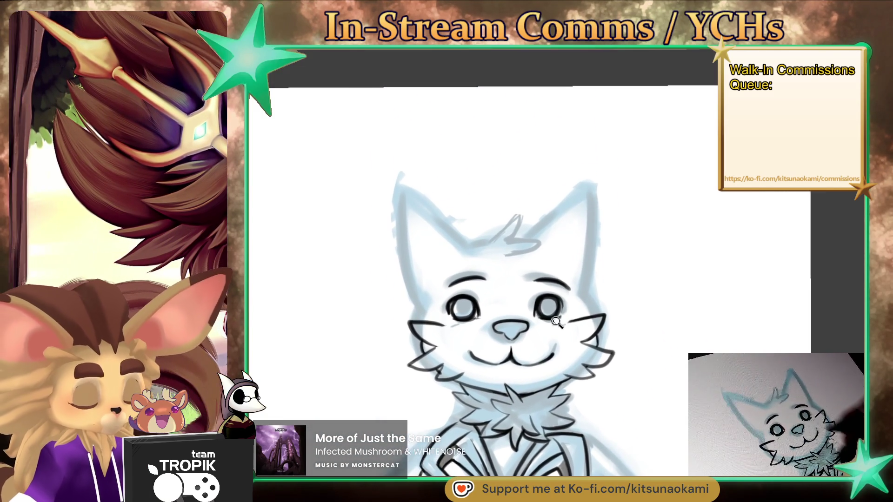
{"action": "scroll", "coordinate": [637, 305], "scroll_direction": "up", "scroll_amount": 5}
{"action": "left_click_drag", "start_coordinate": [638, 306], "coordinate": [648, 313]}
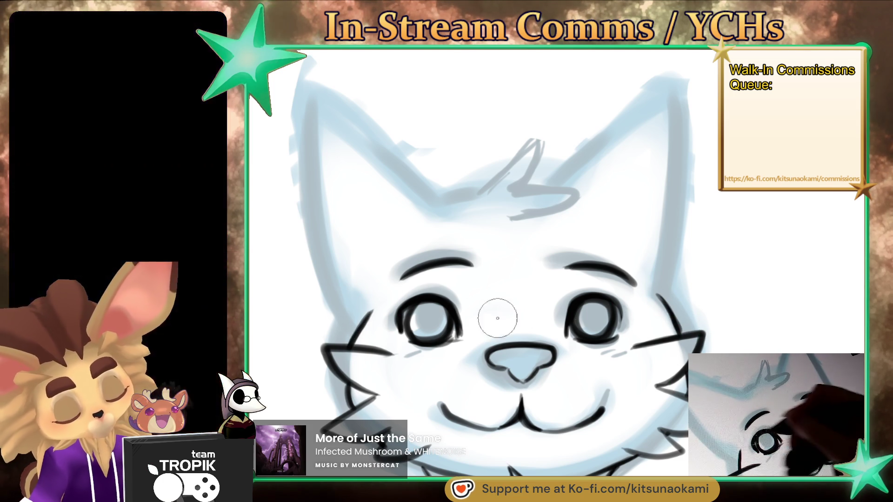
{"action": "left_click_drag", "start_coordinate": [495, 315], "coordinate": [482, 334]}
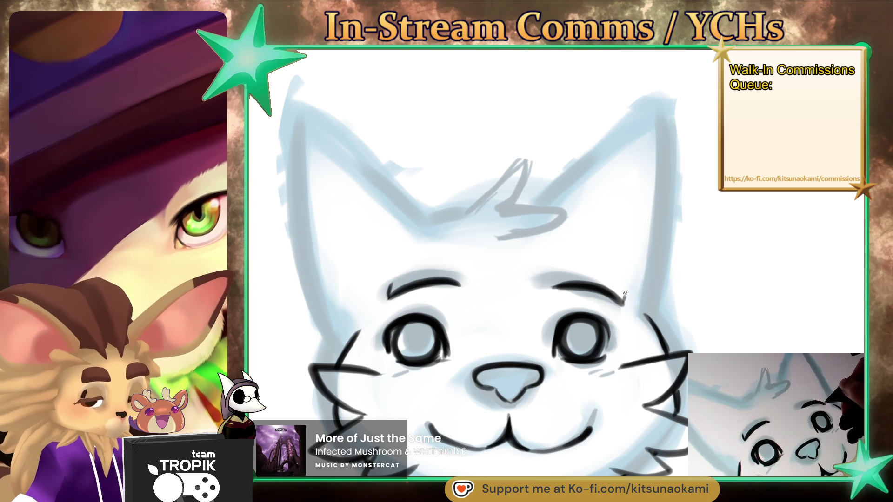
{"action": "mouse_move", "coordinate": [392, 280]}
{"action": "left_mouse_down"}
{"action": "mouse_move", "coordinate": [467, 262]}
{"action": "mouse_move", "coordinate": [407, 267]}
{"action": "left_mouse_up"}
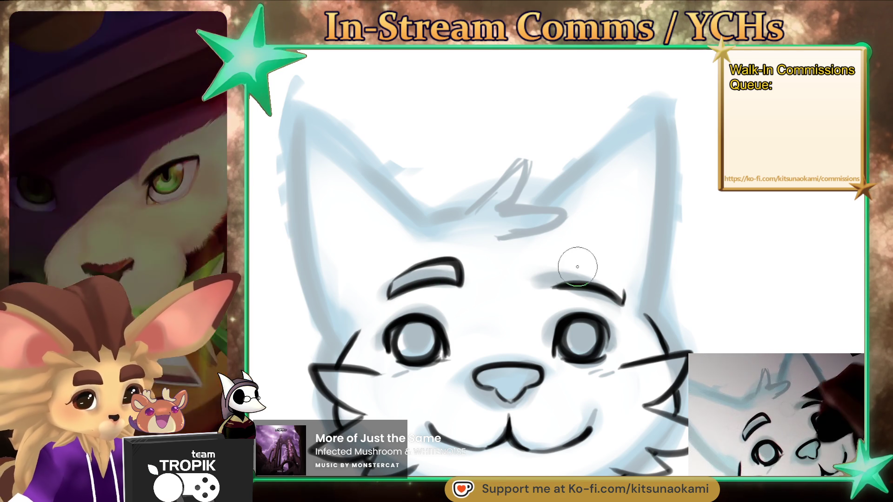
{"action": "left_click_drag", "start_coordinate": [555, 263], "coordinate": [550, 285]}
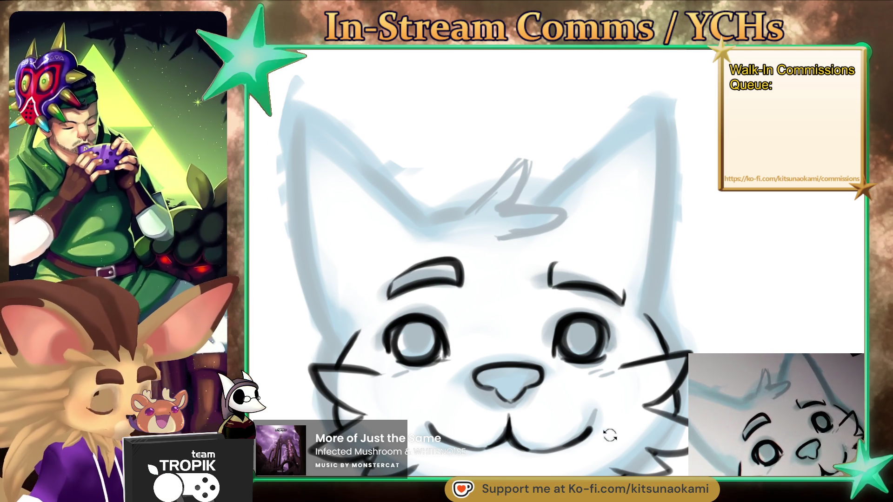
{"action": "left_click_drag", "start_coordinate": [610, 435], "coordinate": [633, 269]}
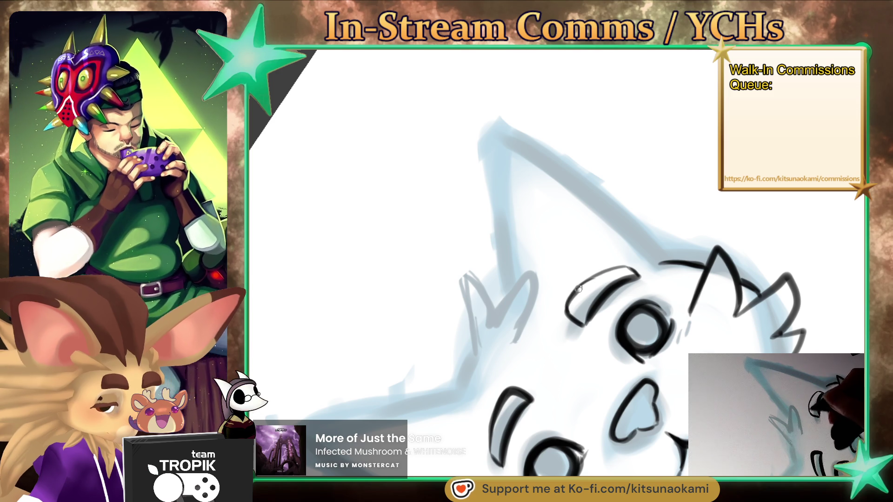
{"action": "key", "text": "ctrl+0"}
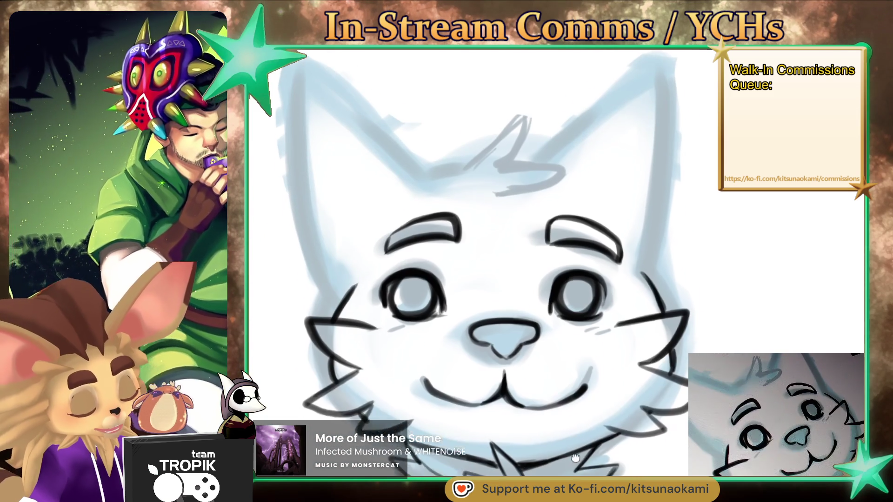
{"action": "mouse_move", "coordinate": [504, 412]}
{"action": "left_mouse_down"}
{"action": "mouse_move", "coordinate": [634, 362]}
{"action": "mouse_move", "coordinate": [562, 291]}
{"action": "mouse_move", "coordinate": [568, 250]}
{"action": "left_mouse_up"}
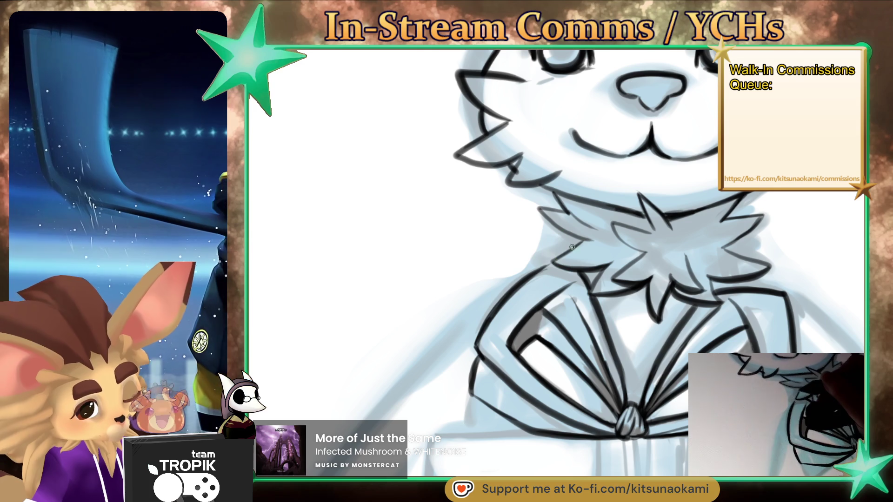
- Enlarge the brush and ink extra fur strokes into the chest ruff's spiky edges
{"action": "key", "text": "bracketright"}
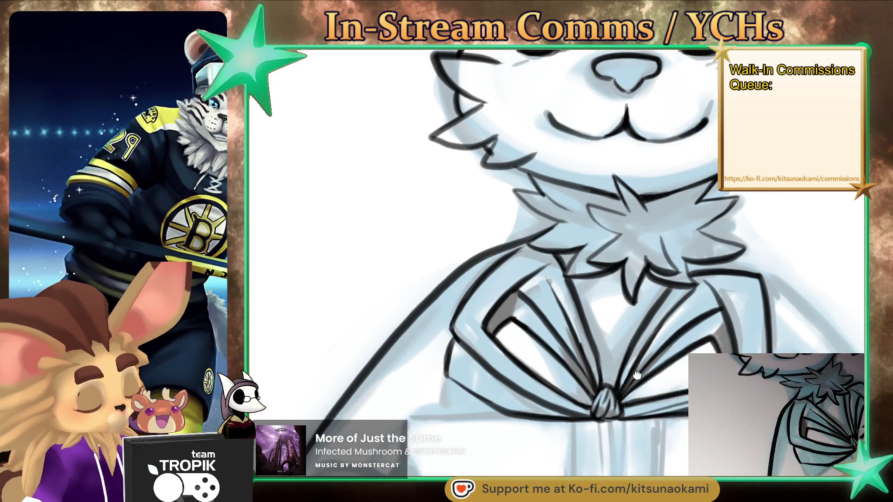
{"action": "left_click_drag", "start_coordinate": [734, 255], "coordinate": [543, 158]}
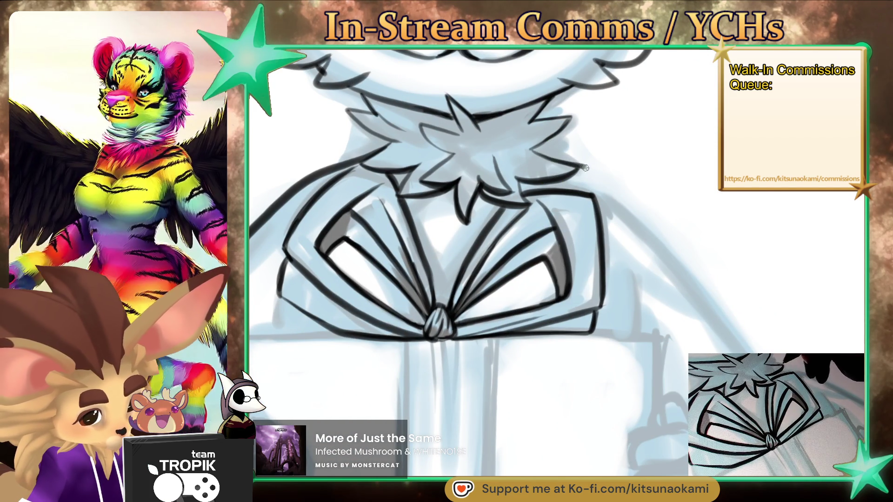
{"action": "key", "text": "ctrl+0"}
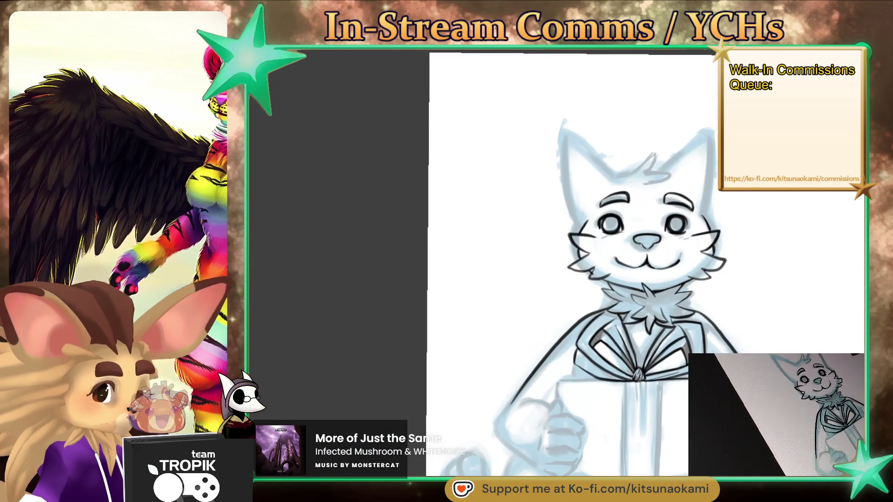
{"action": "scroll", "coordinate": [577, 261], "scroll_direction": "up", "scroll_amount": 2}
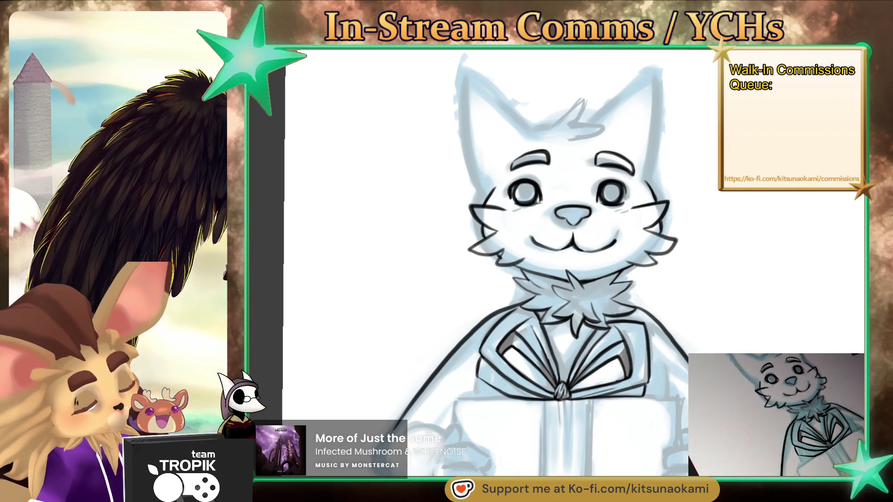
{"action": "scroll", "coordinate": [623, 298], "scroll_direction": "up", "scroll_amount": 4}
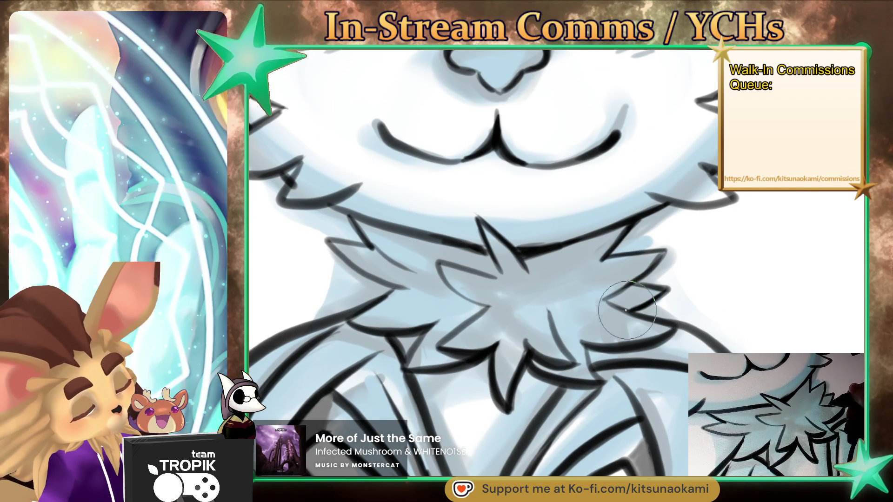
{"action": "scroll", "coordinate": [626, 311], "scroll_direction": "left", "scroll_amount": 3}
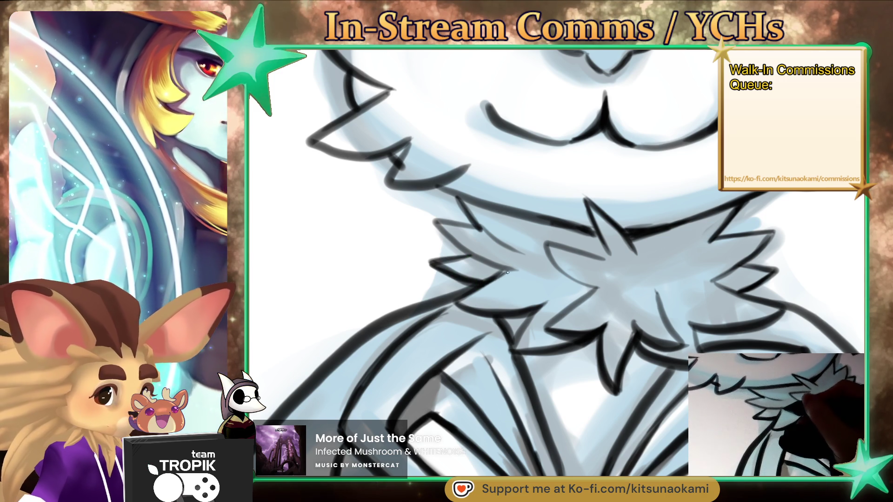
{"action": "left_click_drag", "start_coordinate": [507, 272], "coordinate": [504, 281]}
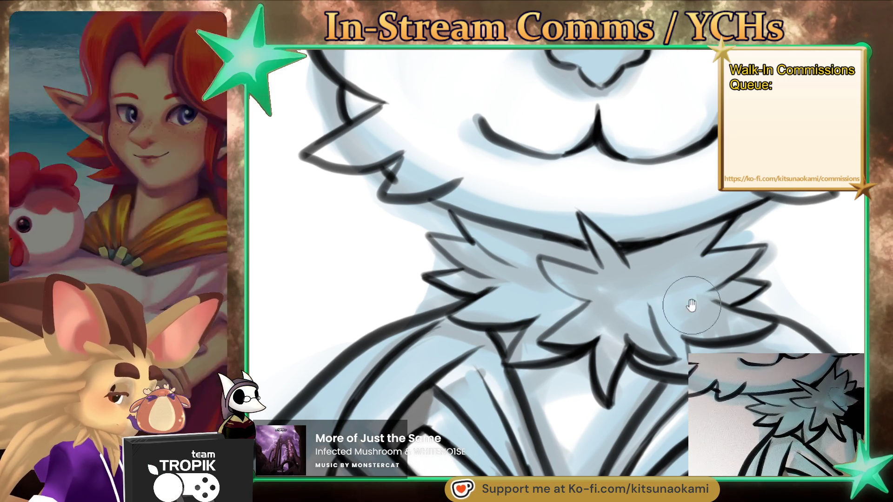
{"action": "scroll", "coordinate": [691, 305], "scroll_direction": "down", "scroll_amount": 3}
{"action": "scroll", "coordinate": [667, 299], "scroll_direction": "up", "scroll_amount": 3}
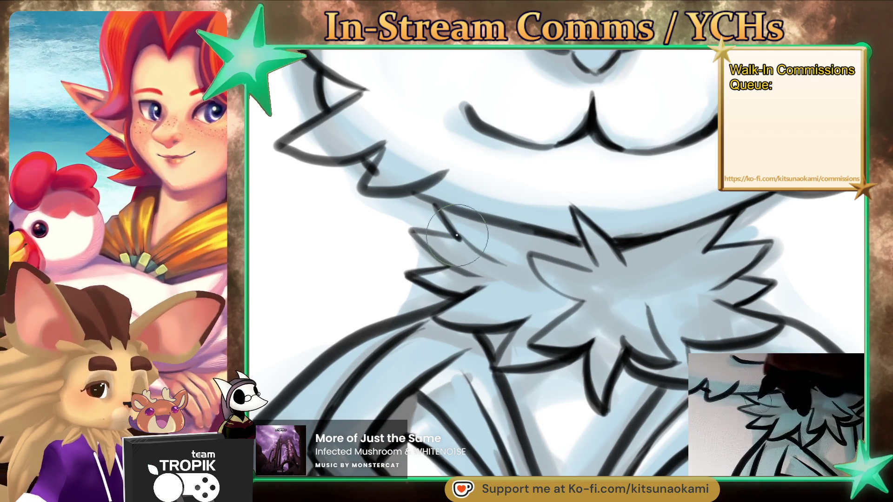
{"action": "left_click_drag", "start_coordinate": [458, 218], "coordinate": [484, 253]}
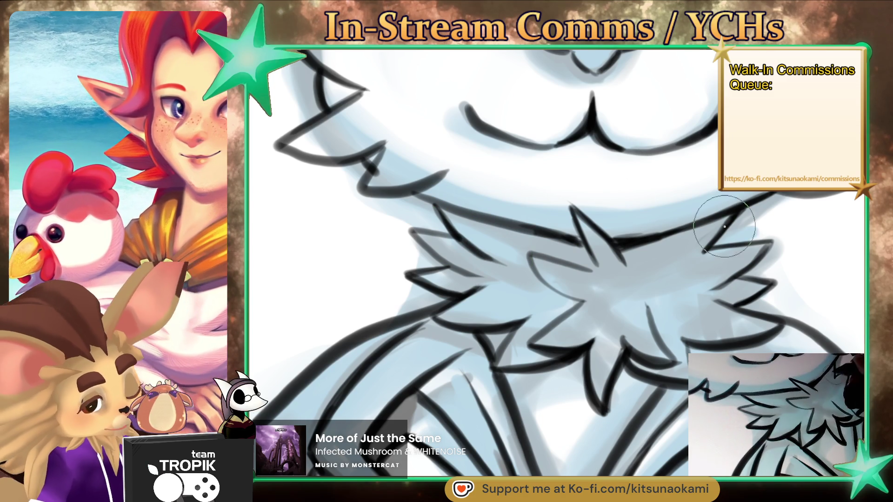
{"action": "scroll", "coordinate": [660, 372], "scroll_direction": "down", "scroll_amount": 3}
{"action": "scroll", "coordinate": [660, 372], "scroll_direction": "down", "scroll_amount": 2}
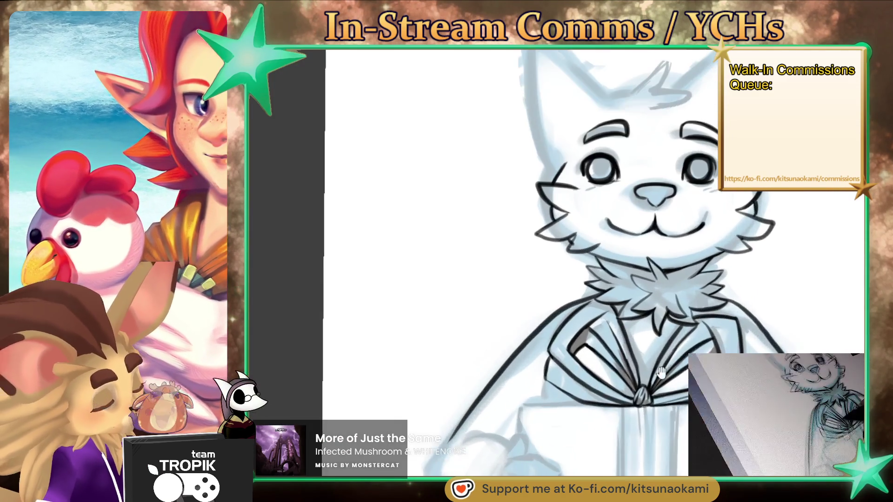
{"action": "left_click_drag", "start_coordinate": [661, 372], "coordinate": [550, 414]}
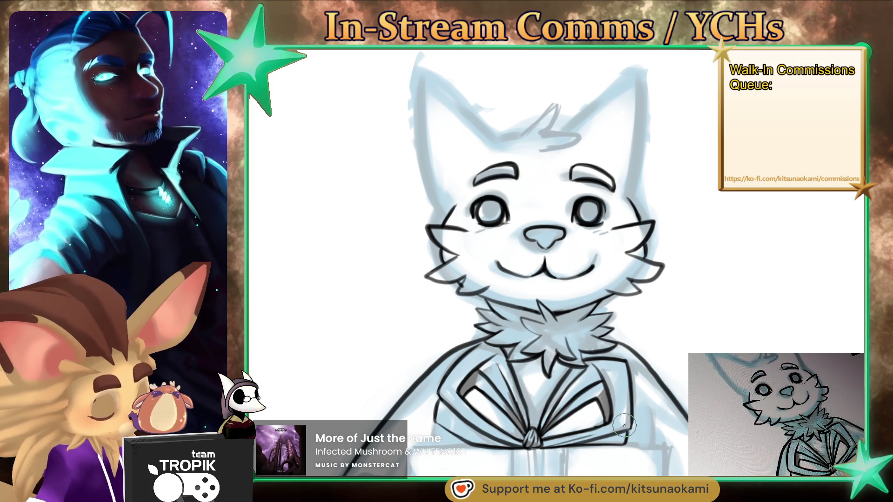
{"action": "left_click_drag", "start_coordinate": [624, 426], "coordinate": [659, 344]}
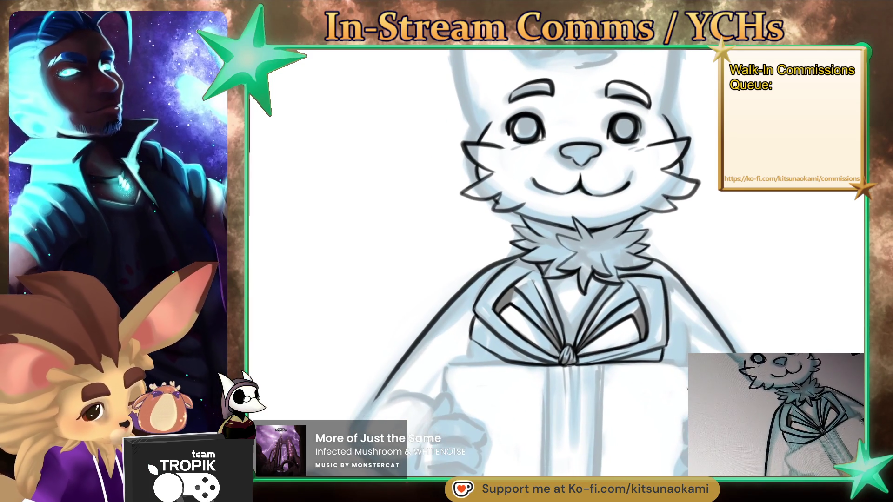
{"action": "left_click_drag", "start_coordinate": [558, 279], "coordinate": [521, 207]}
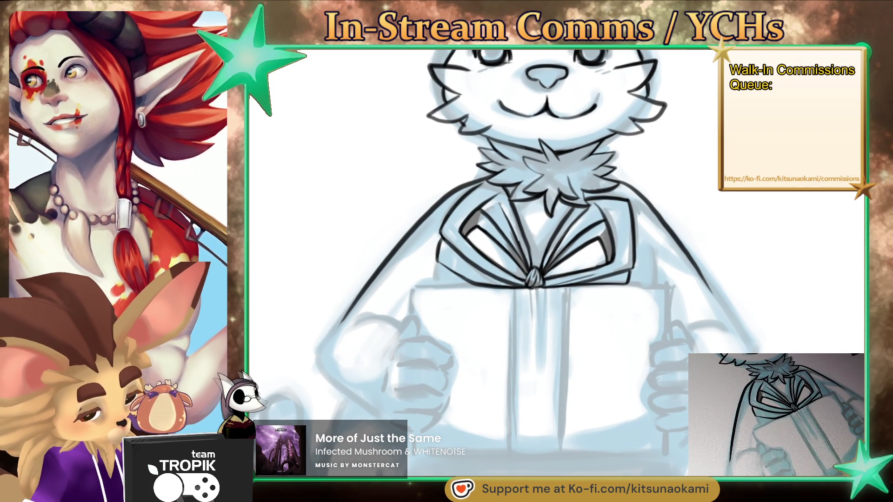
{"action": "left_click_drag", "start_coordinate": [558, 279], "coordinate": [574, 281]}
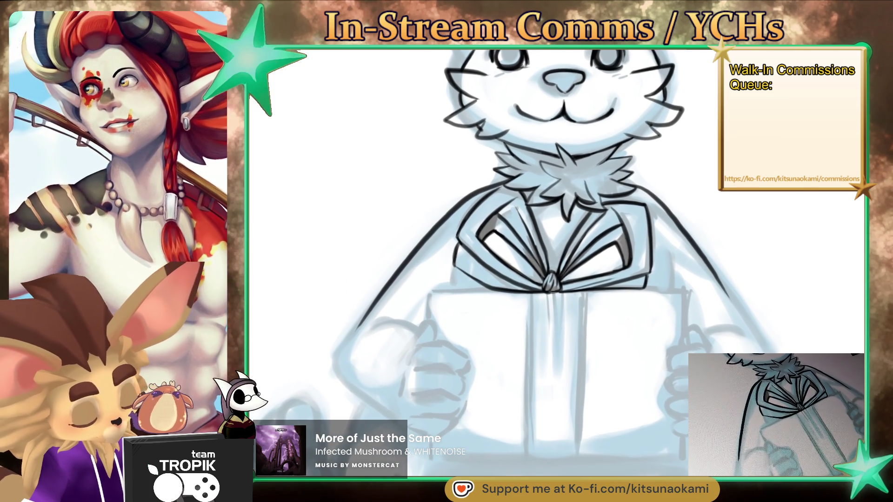
- Ink the two vertical edges of the ribbon running down the gift box
{"action": "mouse_move", "coordinate": [548, 279]}
{"action": "left_mouse_down"}
{"action": "mouse_move", "coordinate": [523, 334]}
{"action": "mouse_move", "coordinate": [565, 279]}
{"action": "left_mouse_up"}
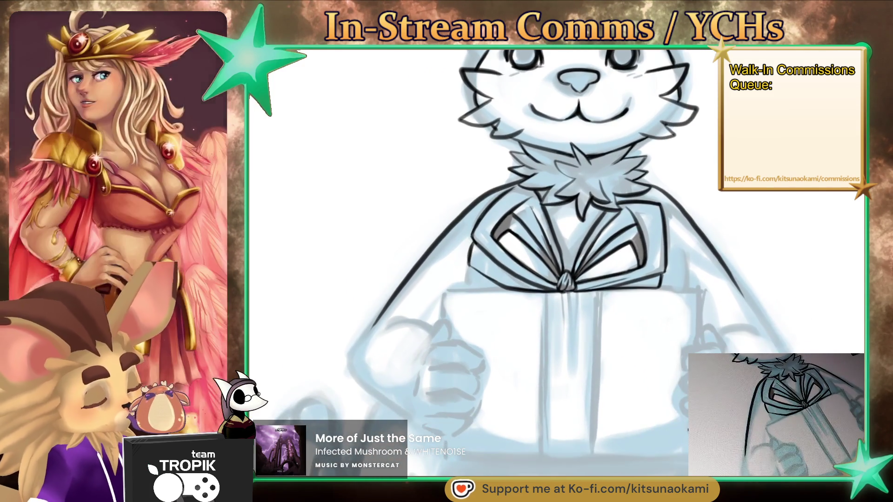
{"action": "scroll", "coordinate": [557, 263], "scroll_direction": "down", "scroll_amount": 2}
{"action": "scroll", "coordinate": [556, 263], "scroll_direction": "down", "scroll_amount": 2}
{"action": "scroll", "coordinate": [557, 263], "scroll_direction": "down", "scroll_amount": 2}
{"action": "scroll", "coordinate": [557, 262], "scroll_direction": "down", "scroll_amount": 3}
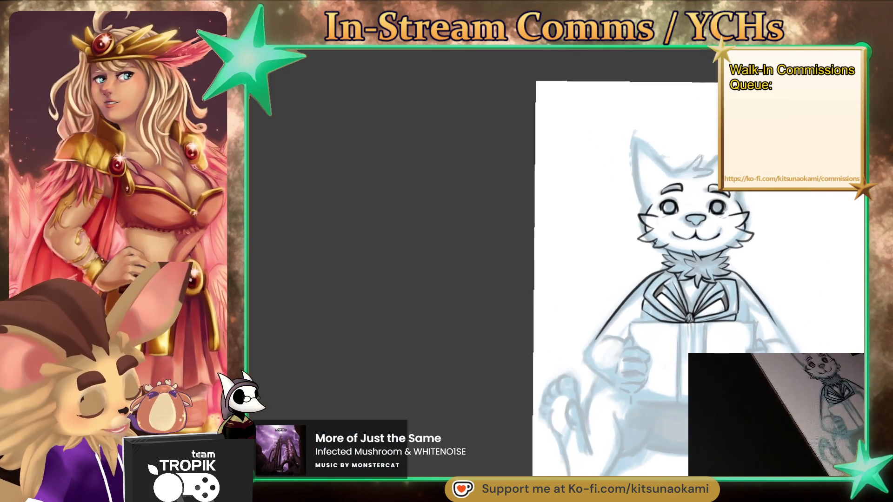
{"action": "scroll", "coordinate": [688, 321], "scroll_direction": "up", "scroll_amount": 5}
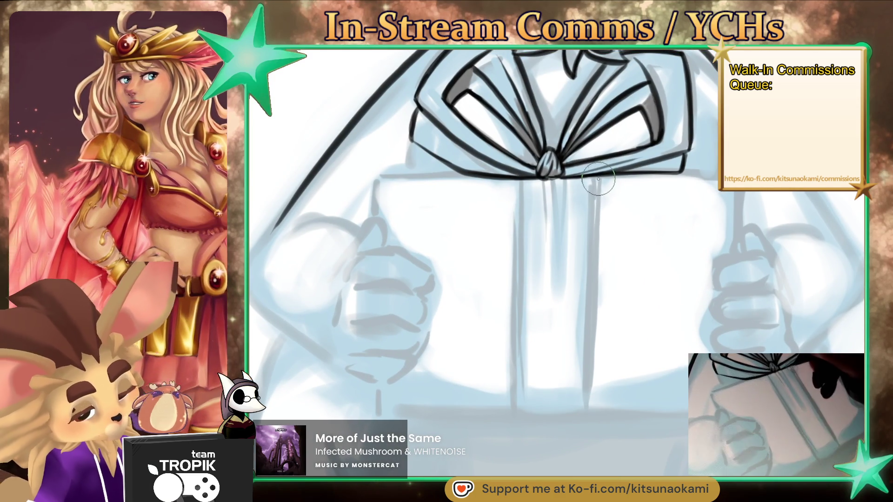
{"action": "mouse_move", "coordinate": [598, 180]}
{"action": "left_mouse_down"}
{"action": "mouse_move", "coordinate": [594, 421]}
{"action": "mouse_move", "coordinate": [593, 176]}
{"action": "left_mouse_up"}
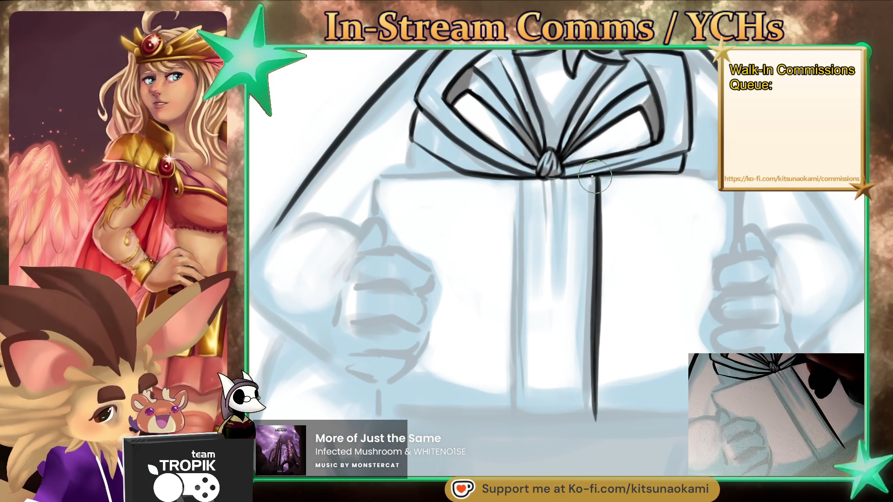
{"action": "mouse_move", "coordinate": [521, 178]}
{"action": "left_mouse_down"}
{"action": "mouse_move", "coordinate": [520, 421]}
{"action": "mouse_move", "coordinate": [518, 183]}
{"action": "left_mouse_up"}
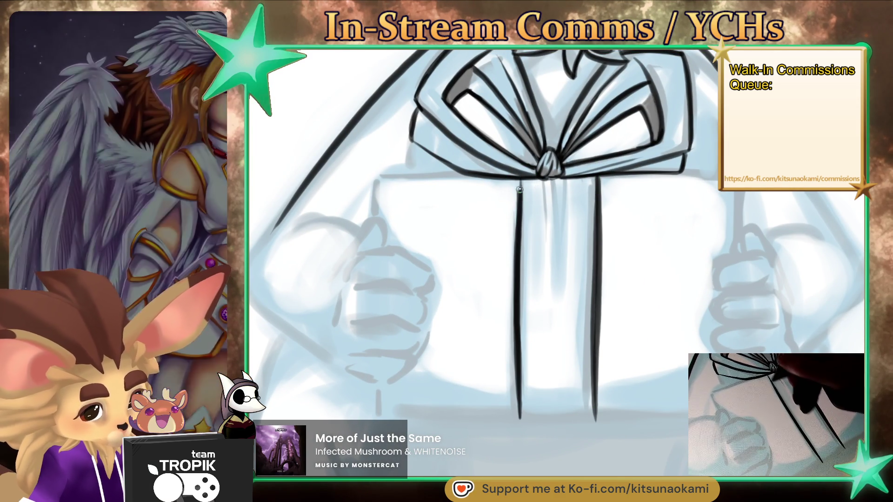
- Ink the gift box's bottom edge and re-ink it darker
{"action": "left_click_drag", "start_coordinate": [597, 280], "coordinate": [587, 379]}
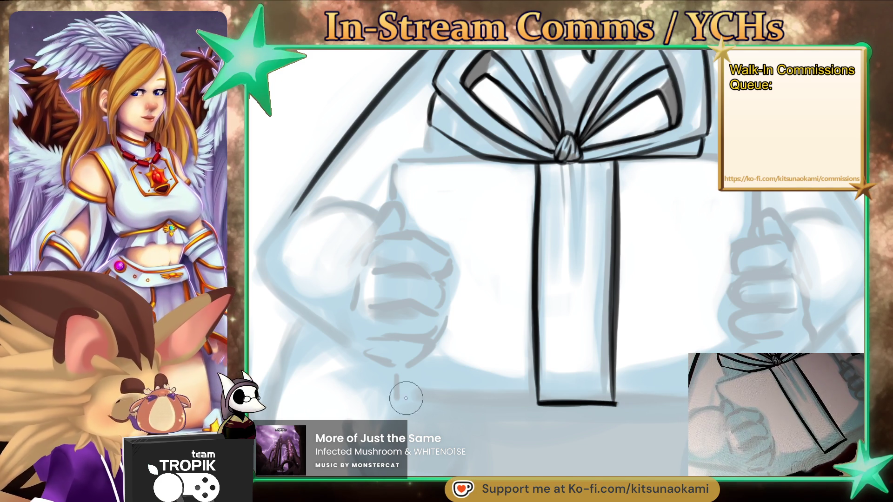
{"action": "left_click_drag", "start_coordinate": [406, 398], "coordinate": [688, 399]}
{"action": "left_click_drag", "start_coordinate": [577, 401], "coordinate": [381, 399]}
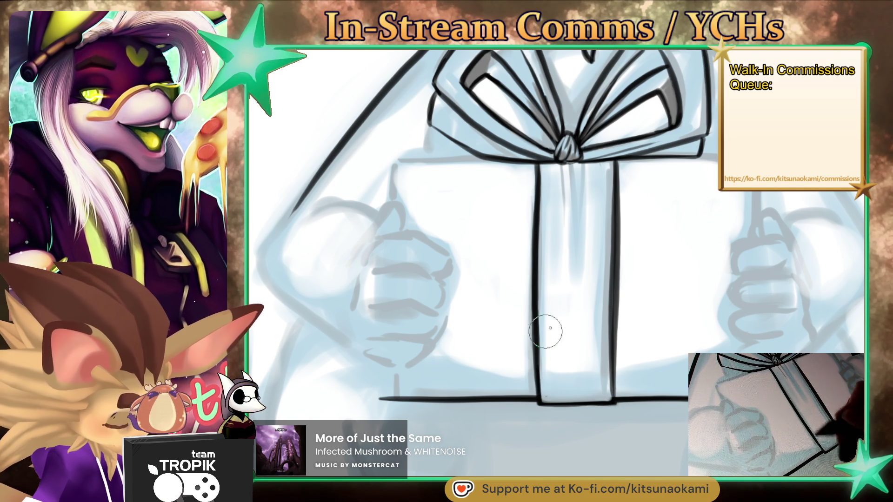
{"action": "scroll", "coordinate": [543, 331], "scroll_direction": "down", "scroll_amount": 3}
{"action": "scroll", "coordinate": [653, 335], "scroll_direction": "up", "scroll_amount": 2}
- Add two long strokes down the ribbon below the bow
{"action": "left_click_drag", "start_coordinate": [653, 335], "coordinate": [595, 386]}
{"action": "scroll", "coordinate": [530, 251], "scroll_direction": "up", "scroll_amount": 2}
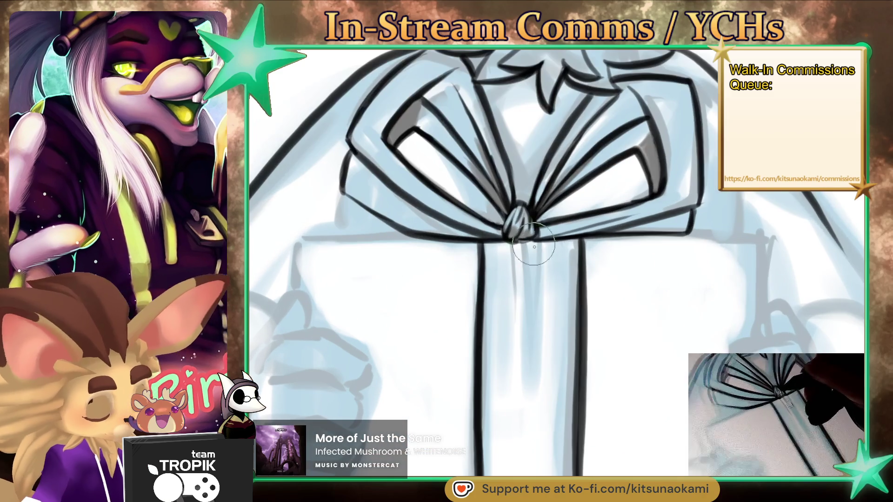
{"action": "mouse_move", "coordinate": [528, 242]}
{"action": "left_mouse_down"}
{"action": "mouse_move", "coordinate": [531, 395]}
{"action": "mouse_move", "coordinate": [546, 465]}
{"action": "left_mouse_up"}
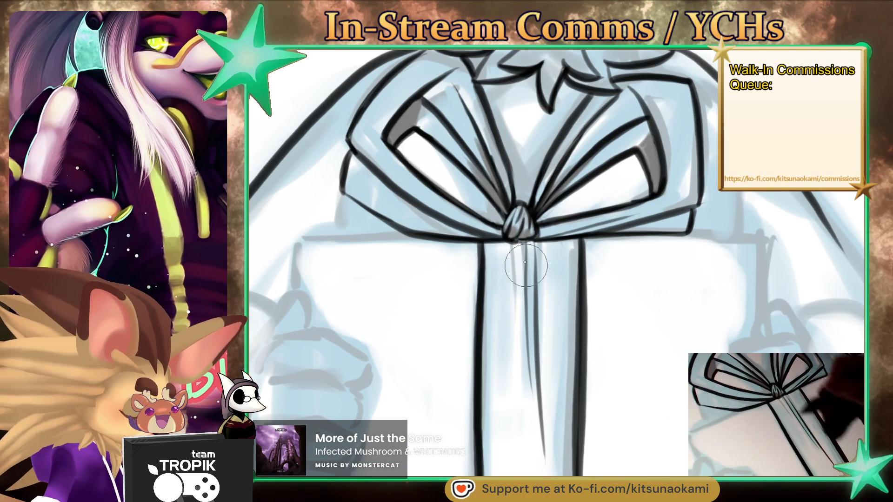
{"action": "left_click_drag", "start_coordinate": [522, 259], "coordinate": [522, 393]}
{"action": "scroll", "coordinate": [522, 392], "scroll_direction": "down", "scroll_amount": 3}
{"action": "scroll", "coordinate": [606, 344], "scroll_direction": "up", "scroll_amount": 2}
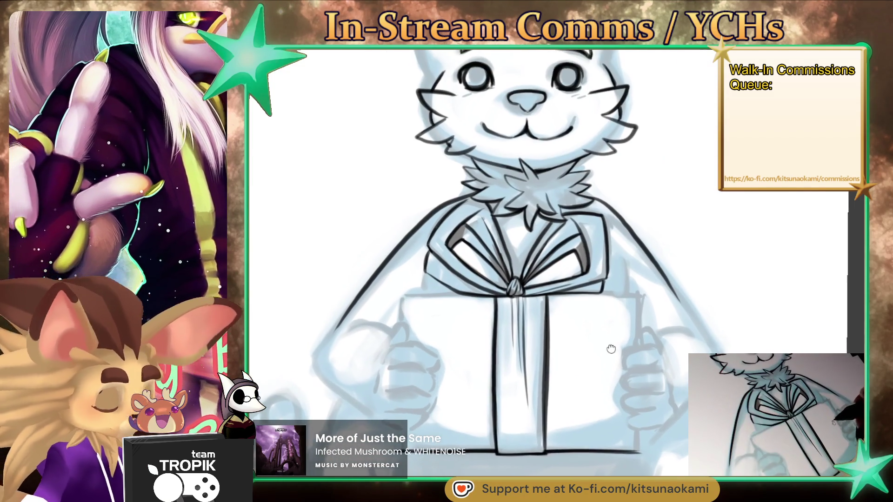
- Ink the gift box's top edge line, extending it to the right
{"action": "left_click_drag", "start_coordinate": [606, 344], "coordinate": [623, 328]}
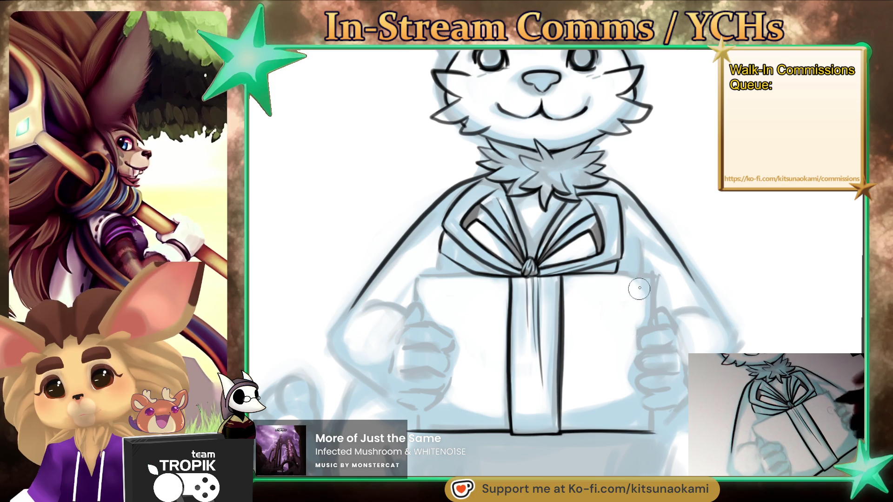
{"action": "left_click_drag", "start_coordinate": [622, 353], "coordinate": [620, 302]}
{"action": "scroll", "coordinate": [620, 303], "scroll_direction": "up", "scroll_amount": 3}
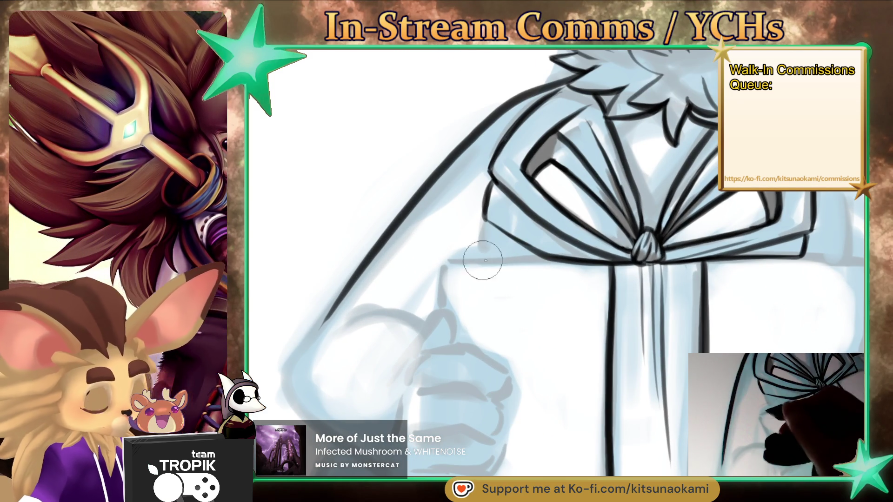
{"action": "left_click_drag", "start_coordinate": [487, 260], "coordinate": [579, 260]}
{"action": "mouse_move", "coordinate": [818, 254]}
{"action": "left_mouse_down"}
{"action": "mouse_move", "coordinate": [681, 210]}
{"action": "mouse_move", "coordinate": [732, 218]}
{"action": "mouse_move", "coordinate": [649, 217]}
{"action": "left_mouse_up"}
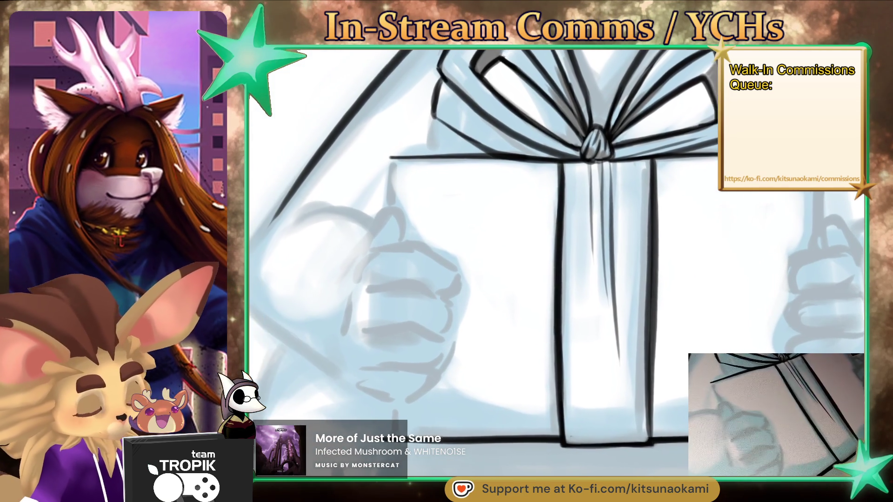
- Ink the curling finger and curved thumb outline of the right hand on the box
{"action": "left_click_drag", "start_coordinate": [703, 461], "coordinate": [629, 422]}
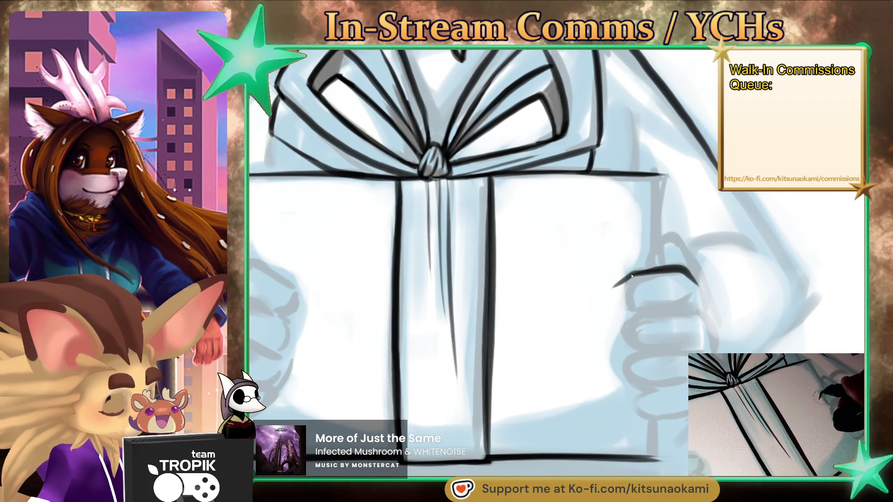
{"action": "left_click_drag", "start_coordinate": [604, 295], "coordinate": [609, 316]}
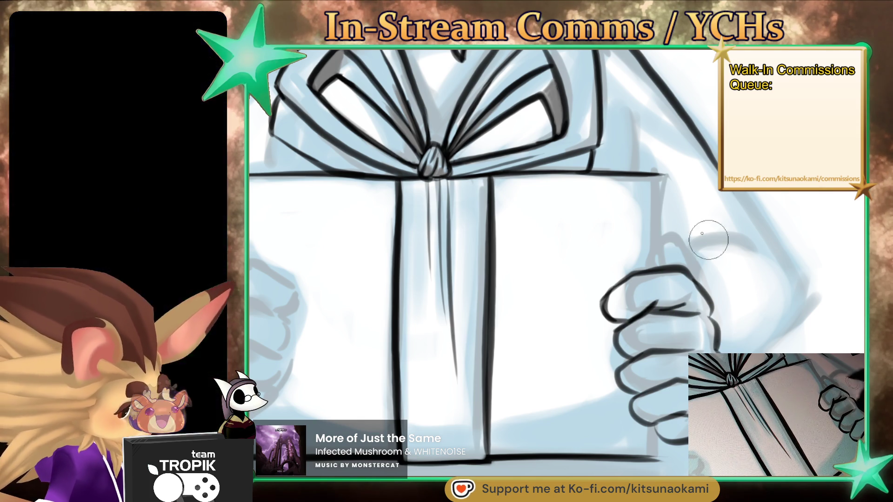
{"action": "left_click_drag", "start_coordinate": [650, 264], "coordinate": [696, 280]}
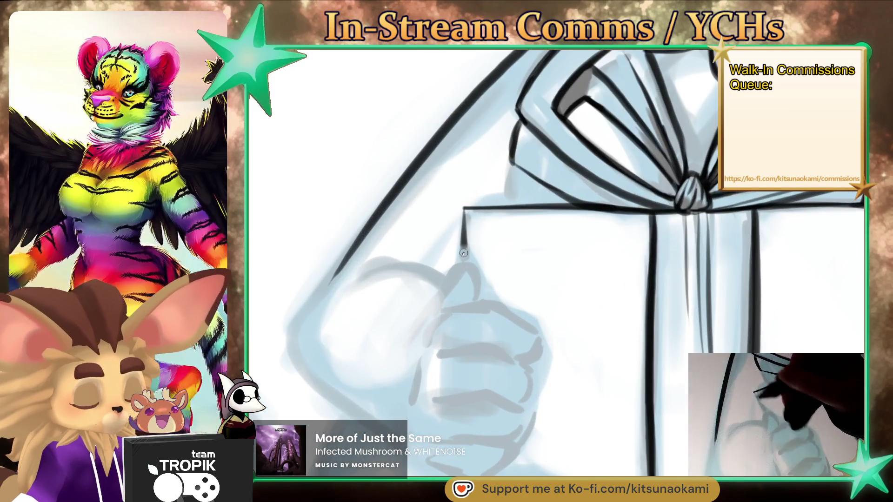
- Ink a vertical box edge and darken the finger crease lines on the right hand
{"action": "left_click_drag", "start_coordinate": [463, 209], "coordinate": [463, 265]}
{"action": "key", "text": "ctrl+0"}
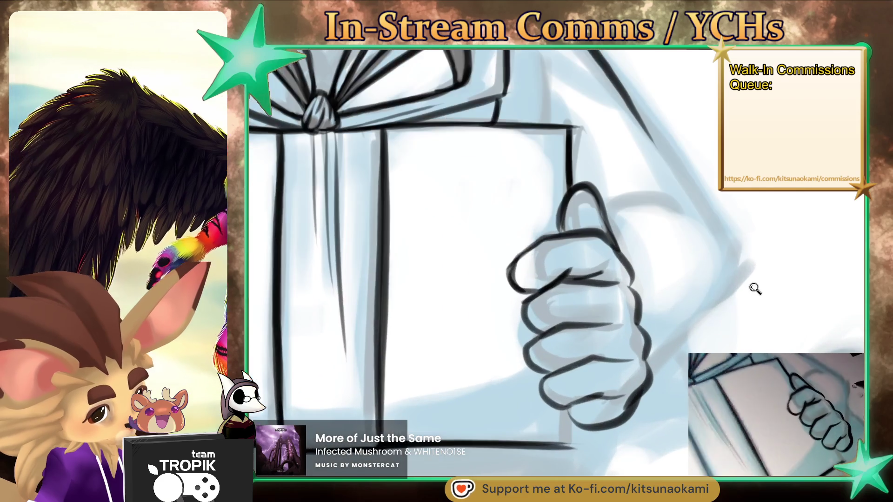
{"action": "left_click_drag", "start_coordinate": [647, 367], "coordinate": [705, 323]}
{"action": "left_click_drag", "start_coordinate": [515, 328], "coordinate": [559, 303]}
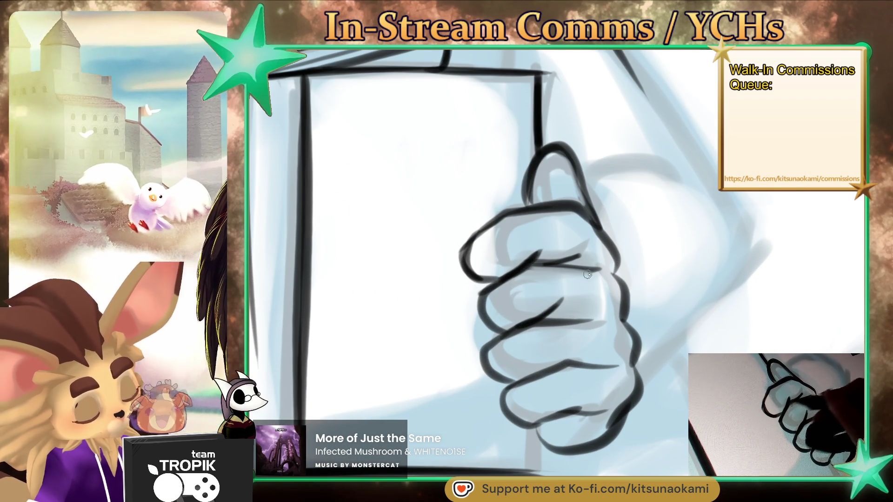
{"action": "left_click_drag", "start_coordinate": [542, 253], "coordinate": [497, 279]}
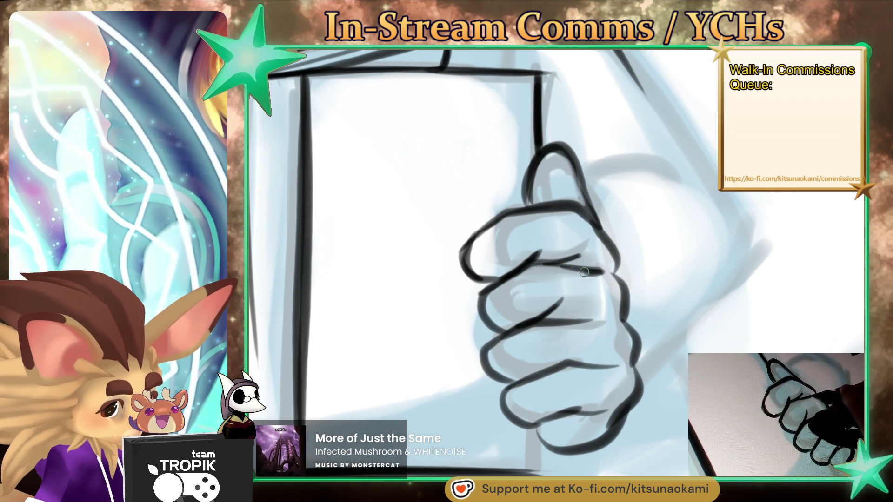
{"action": "left_click_drag", "start_coordinate": [583, 272], "coordinate": [544, 269]}
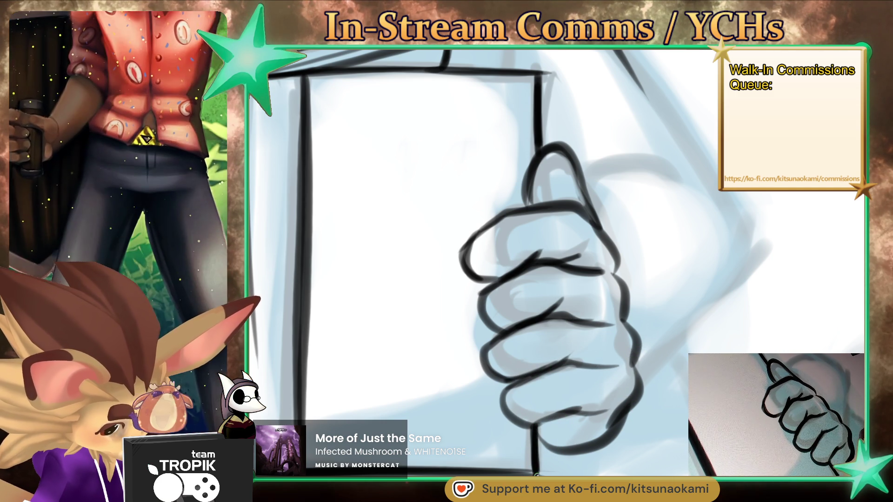
- Ink the index finger outline of the right hand
{"action": "scroll", "coordinate": [548, 431], "scroll_direction": "down", "scroll_amount": 5}
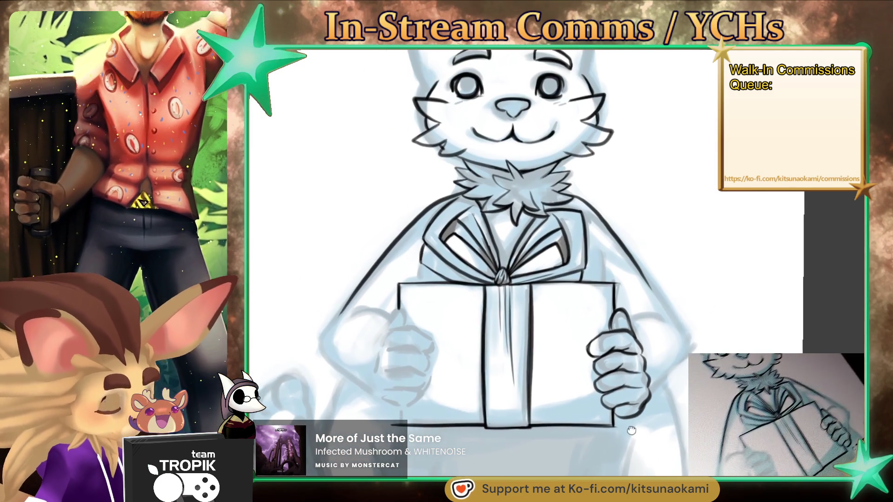
{"action": "scroll", "coordinate": [613, 261], "scroll_direction": "up", "scroll_amount": 5}
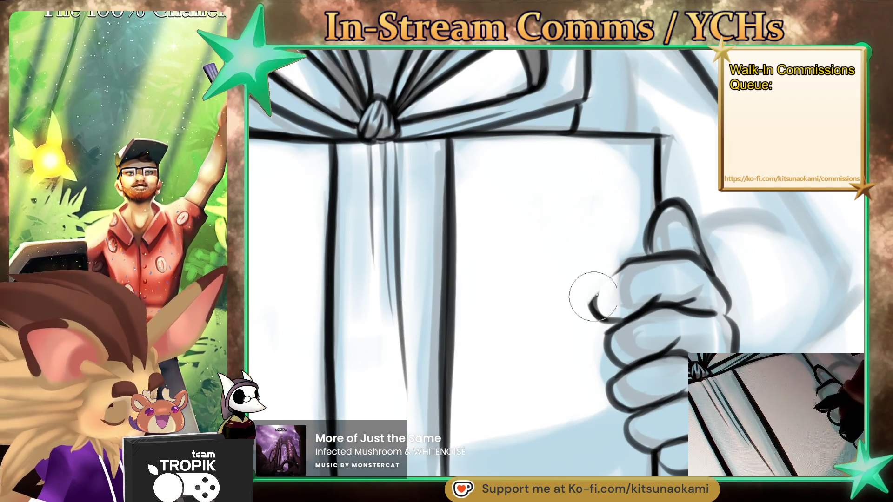
{"action": "left_click_drag", "start_coordinate": [593, 299], "coordinate": [623, 267]}
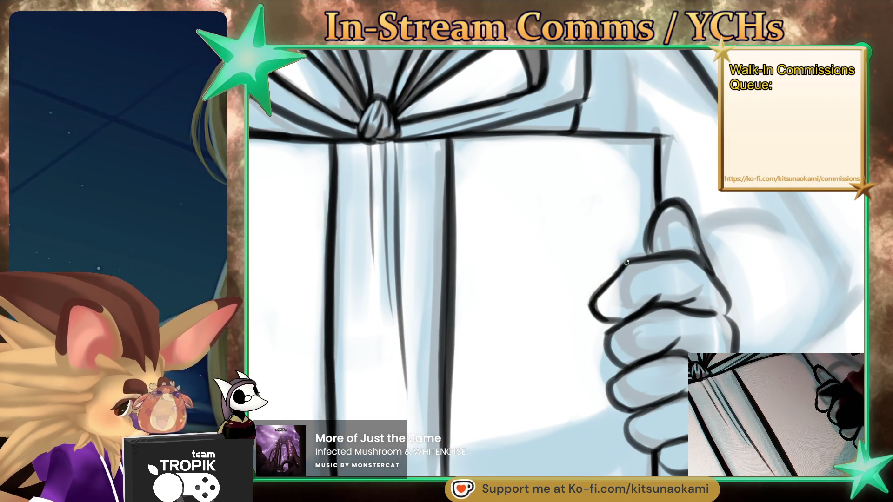
{"action": "scroll", "coordinate": [656, 305], "scroll_direction": "down", "scroll_amount": 5}
{"action": "scroll", "coordinate": [614, 412], "scroll_direction": "up", "scroll_amount": 5}
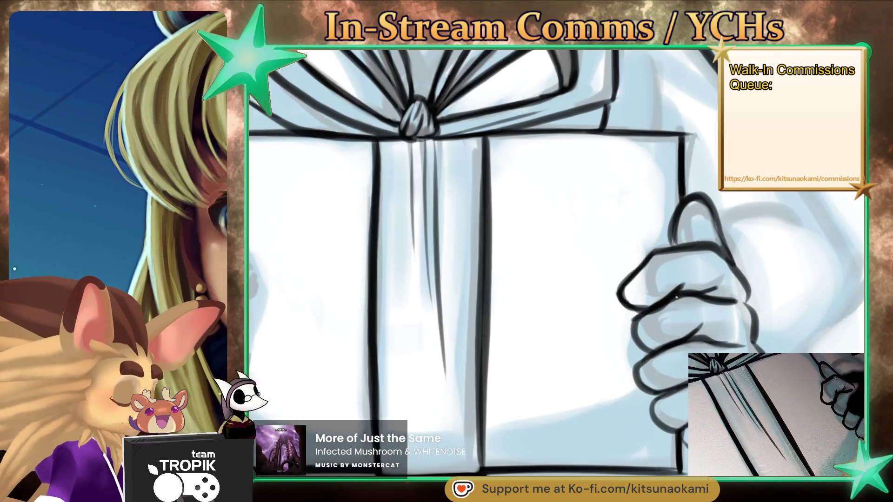
{"action": "scroll", "coordinate": [651, 319], "scroll_direction": "down", "scroll_amount": 2}
{"action": "scroll", "coordinate": [637, 409], "scroll_direction": "down", "scroll_amount": 3}
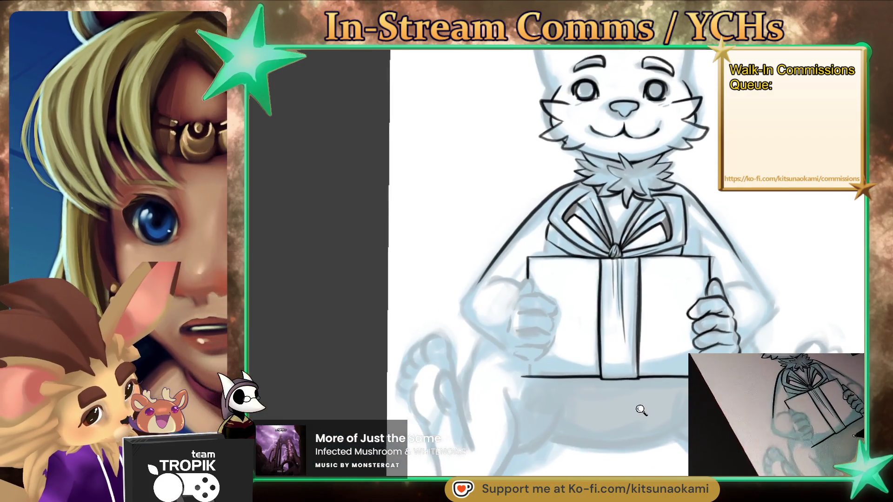
{"action": "scroll", "coordinate": [638, 409], "scroll_direction": "up", "scroll_amount": 3}
{"action": "scroll", "coordinate": [775, 334], "scroll_direction": "up", "scroll_amount": 2}
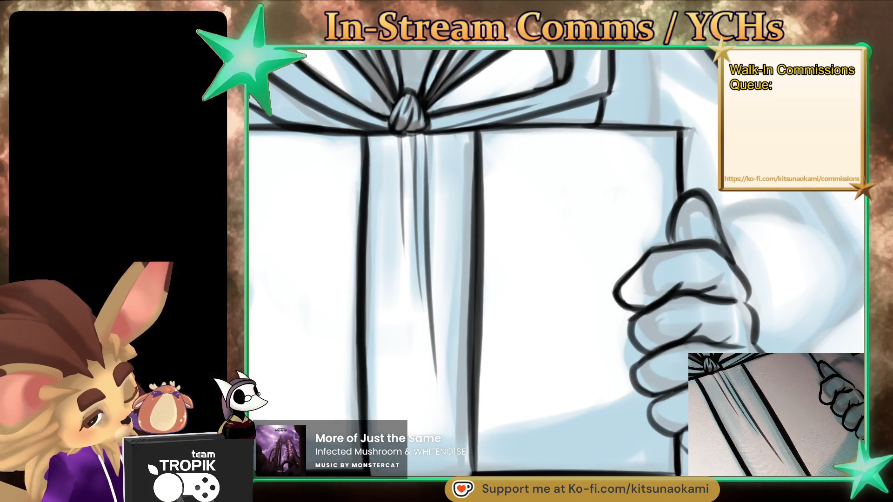
- Ink the top curve, knuckle line and a lower finger curve of the left hand on the gift
{"action": "scroll", "coordinate": [674, 412], "scroll_direction": "down", "scroll_amount": 5}
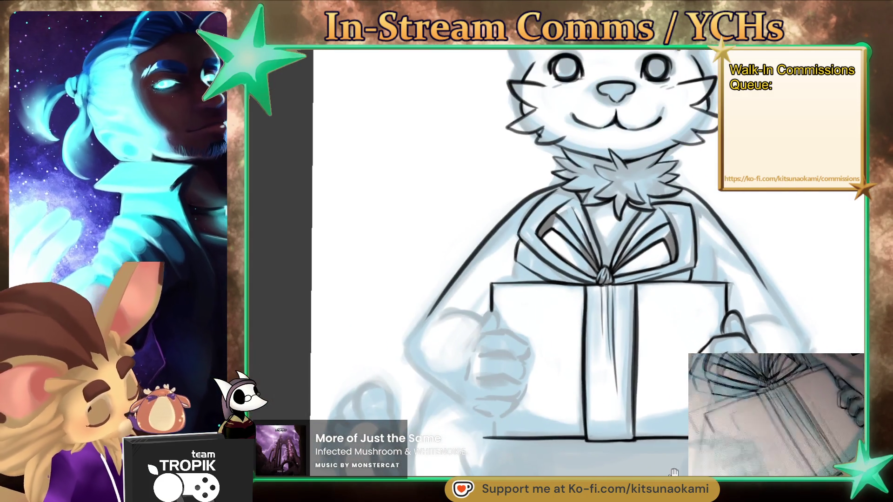
{"action": "scroll", "coordinate": [675, 412], "scroll_direction": "up", "scroll_amount": 3}
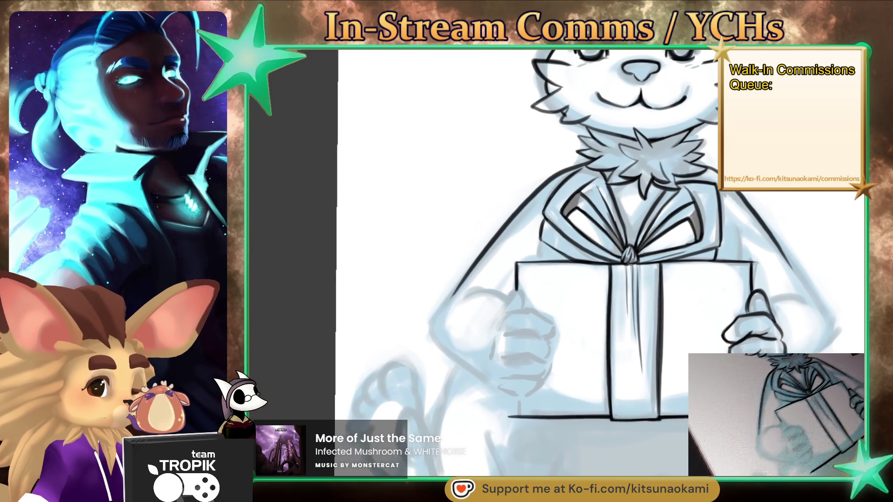
{"action": "scroll", "coordinate": [588, 323], "scroll_direction": "up", "scroll_amount": 4}
{"action": "scroll", "coordinate": [502, 318], "scroll_direction": "up", "scroll_amount": 2}
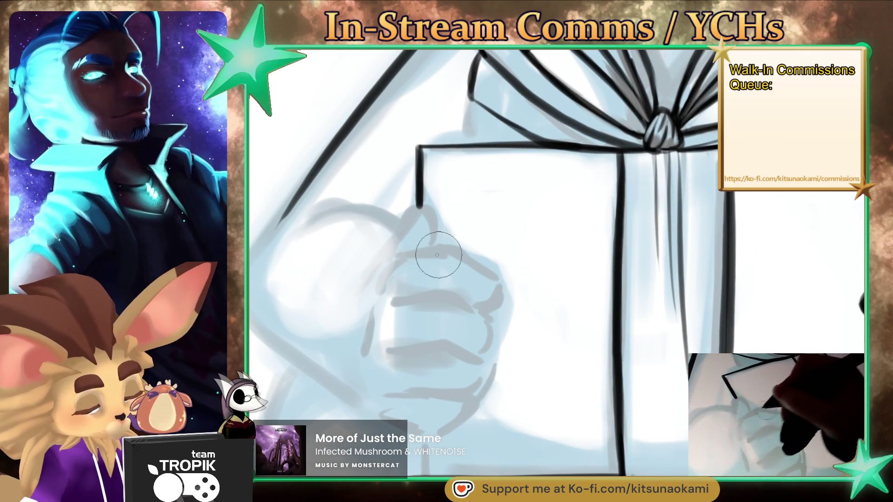
{"action": "mouse_move", "coordinate": [408, 257]}
{"action": "left_mouse_down"}
{"action": "mouse_move", "coordinate": [501, 282]}
{"action": "mouse_move", "coordinate": [511, 300]}
{"action": "left_mouse_up"}
{"action": "left_click_drag", "start_coordinate": [425, 299], "coordinate": [496, 349]}
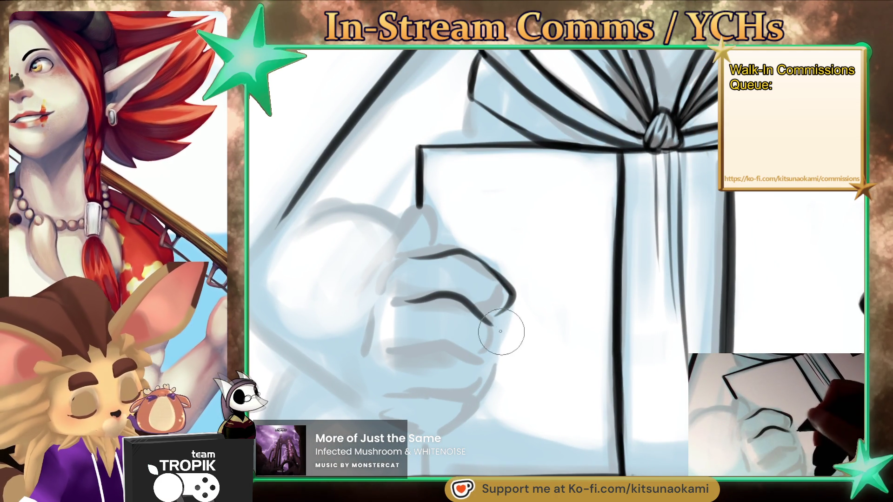
{"action": "left_click_drag", "start_coordinate": [449, 342], "coordinate": [491, 372]}
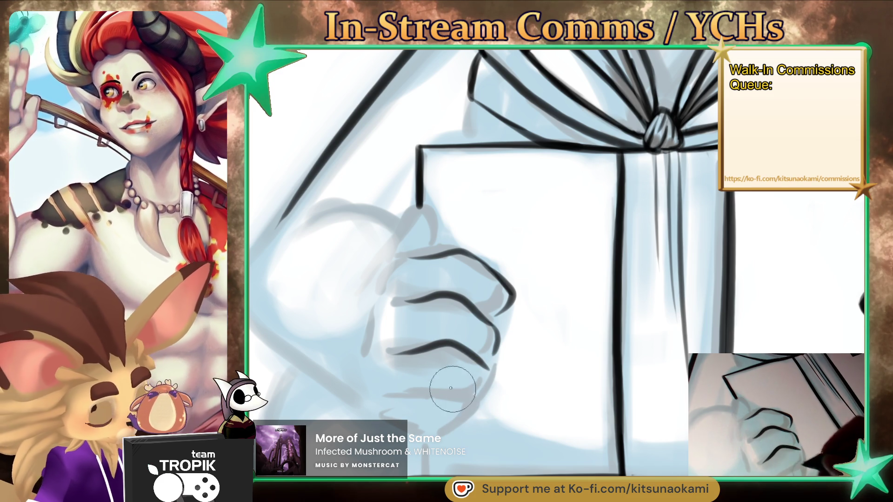
{"action": "mouse_move", "coordinate": [388, 393]}
{"action": "left_mouse_down"}
{"action": "mouse_move", "coordinate": [456, 382]}
{"action": "mouse_move", "coordinate": [458, 425]}
{"action": "left_mouse_up"}
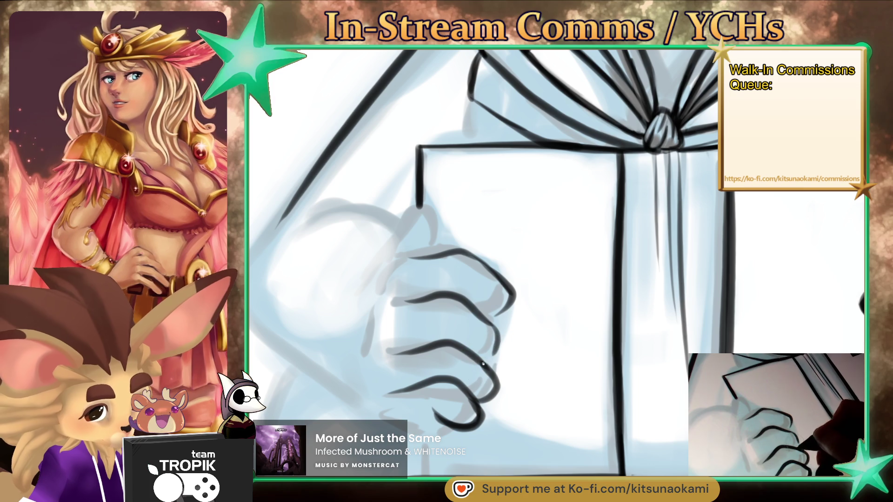
- Add finger and knuckle lines and the thumb outline to the left hand
{"action": "left_click_drag", "start_coordinate": [439, 321], "coordinate": [493, 358]}
{"action": "left_click_drag", "start_coordinate": [450, 274], "coordinate": [460, 300]}
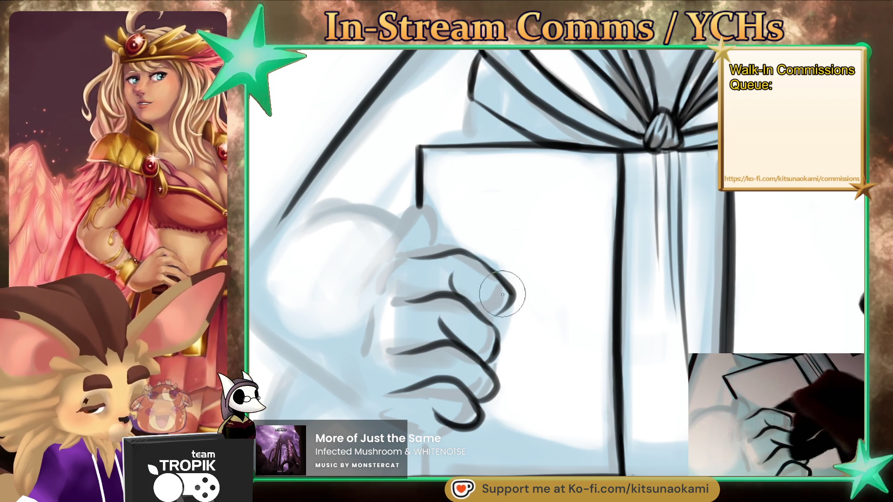
{"action": "left_click_drag", "start_coordinate": [493, 267], "coordinate": [489, 324]}
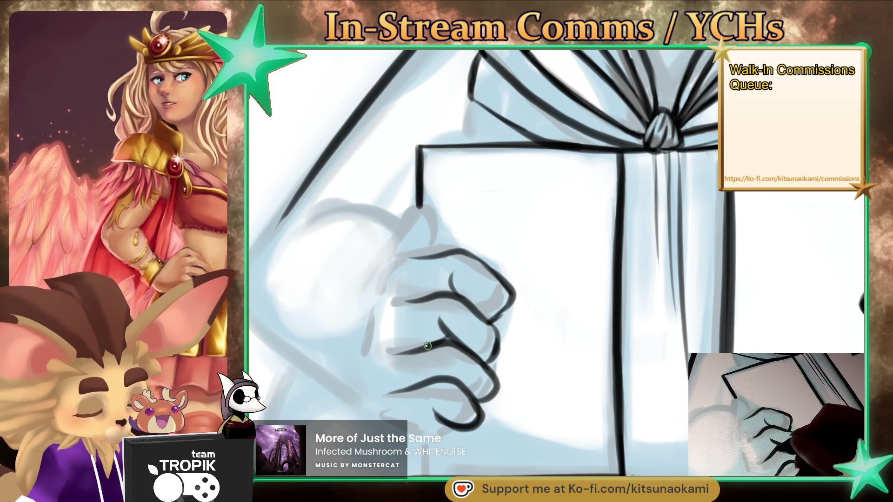
{"action": "mouse_move", "coordinate": [396, 416]}
{"action": "left_mouse_down"}
{"action": "mouse_move", "coordinate": [434, 428]}
{"action": "mouse_move", "coordinate": [360, 409]}
{"action": "left_mouse_up"}
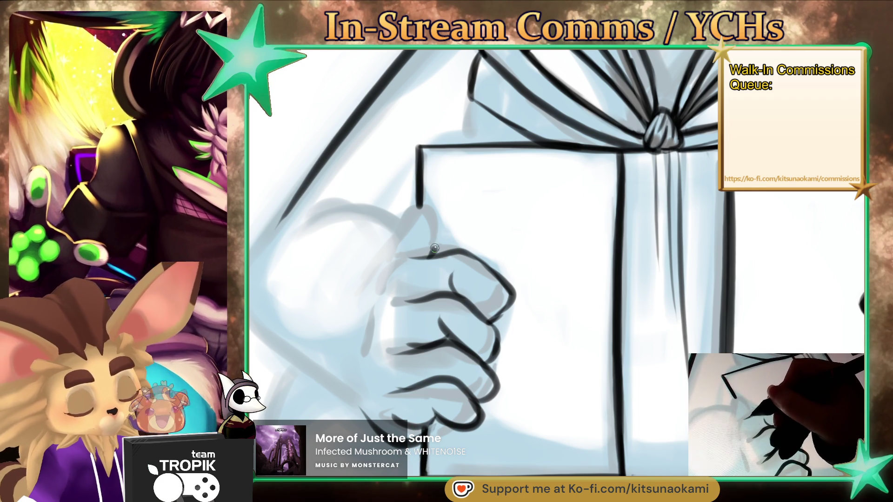
{"action": "left_click_drag", "start_coordinate": [434, 248], "coordinate": [365, 269]}
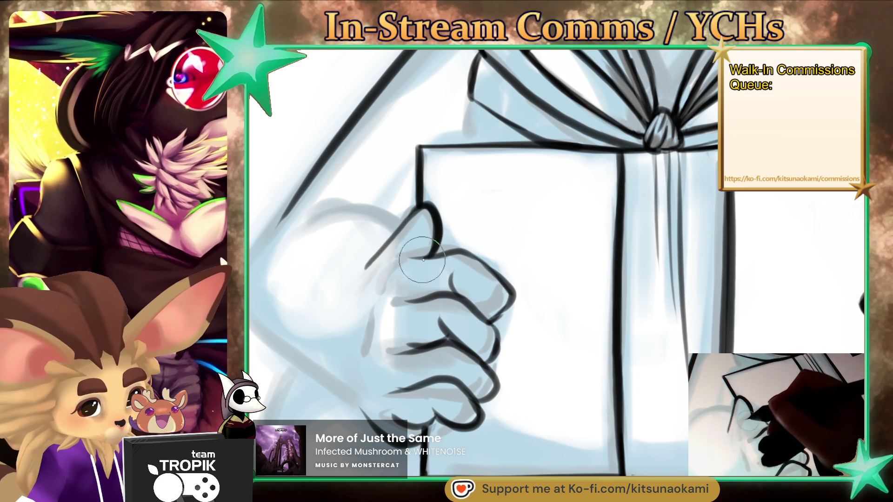
{"action": "mouse_move", "coordinate": [381, 273]}
{"action": "left_mouse_down"}
{"action": "mouse_move", "coordinate": [361, 307]}
{"action": "mouse_move", "coordinate": [364, 342]}
{"action": "left_mouse_up"}
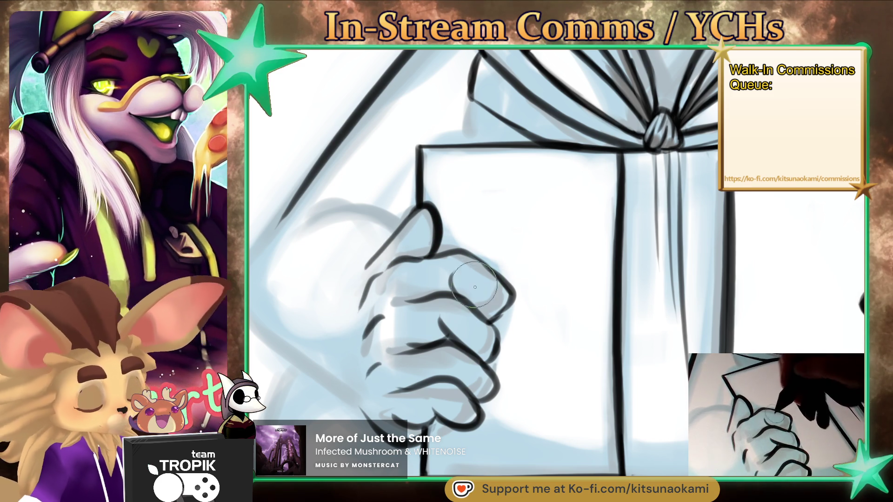
{"action": "left_click_drag", "start_coordinate": [451, 275], "coordinate": [468, 301]}
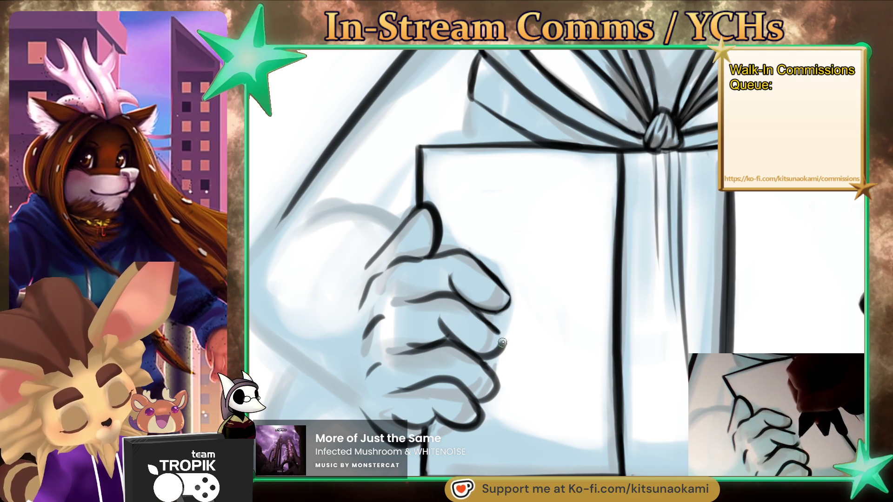
- Zoom onto the gift box and ink one more bold finger line with a larger brush, then shrink it back
{"action": "scroll", "coordinate": [465, 298], "scroll_direction": "down", "scroll_amount": 2}
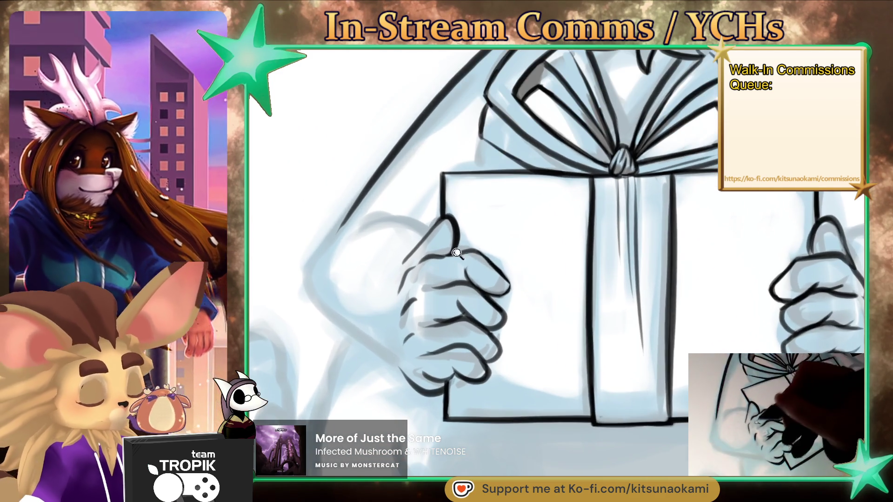
{"action": "scroll", "coordinate": [484, 312], "scroll_direction": "up", "scroll_amount": 1}
{"action": "scroll", "coordinate": [465, 314], "scroll_direction": "up", "scroll_amount": 1}
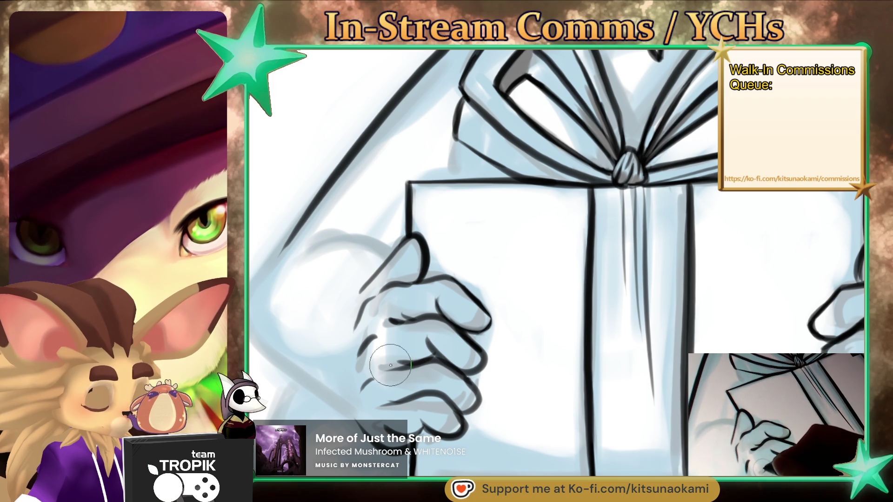
{"action": "left_click_drag", "start_coordinate": [423, 396], "coordinate": [663, 377]}
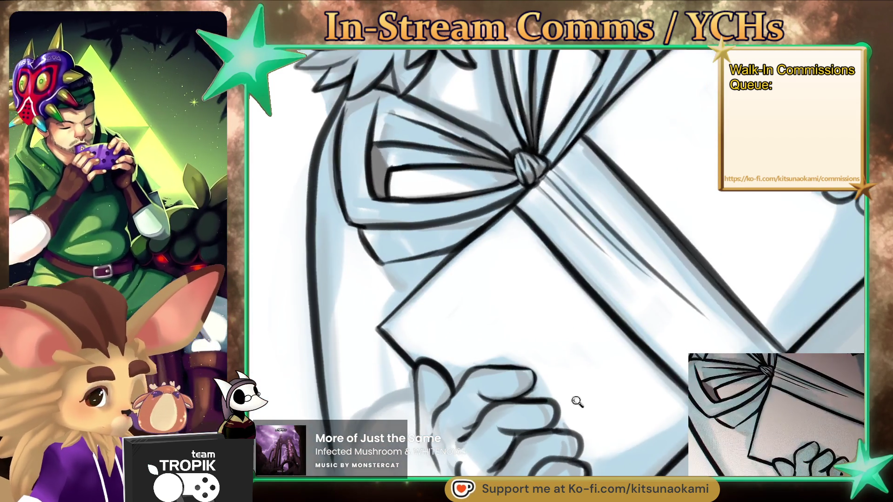
{"action": "left_click_drag", "start_coordinate": [662, 377], "coordinate": [510, 339]}
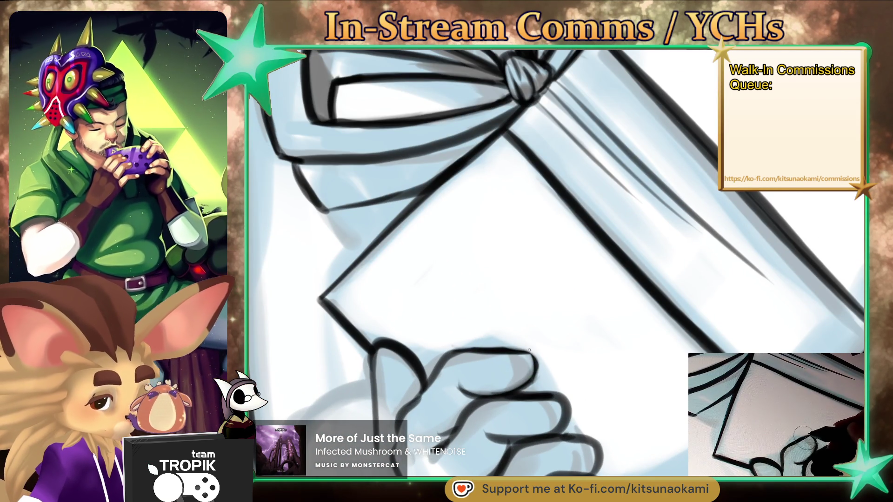
{"action": "key", "text": "bracketright"}
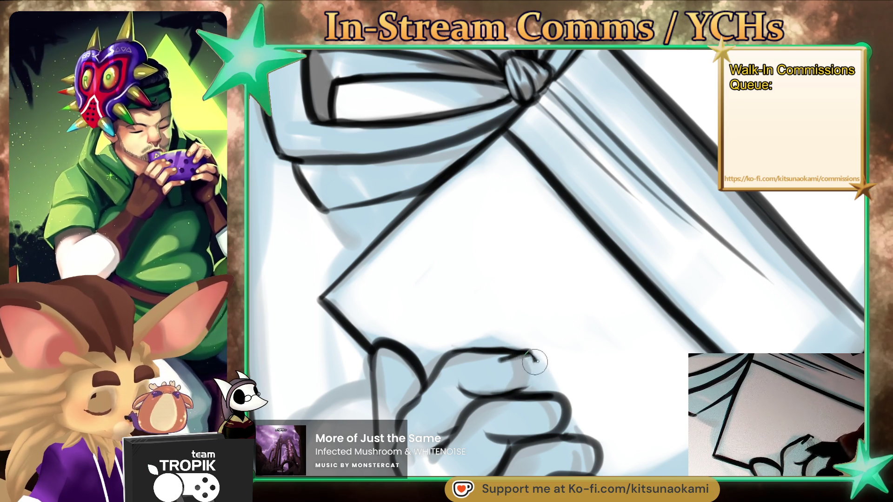
{"action": "key", "text": "bracketright"}
{"action": "key", "text": "bracketright"}
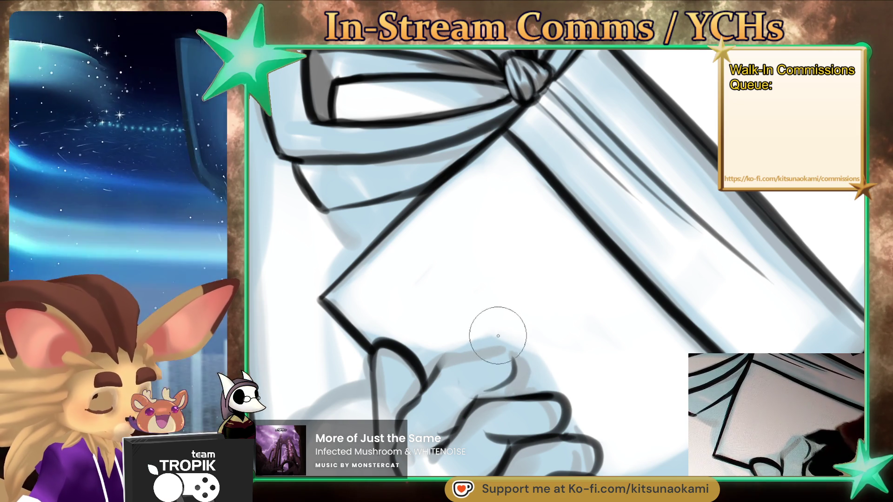
{"action": "left_click_drag", "start_coordinate": [442, 359], "coordinate": [497, 339]}
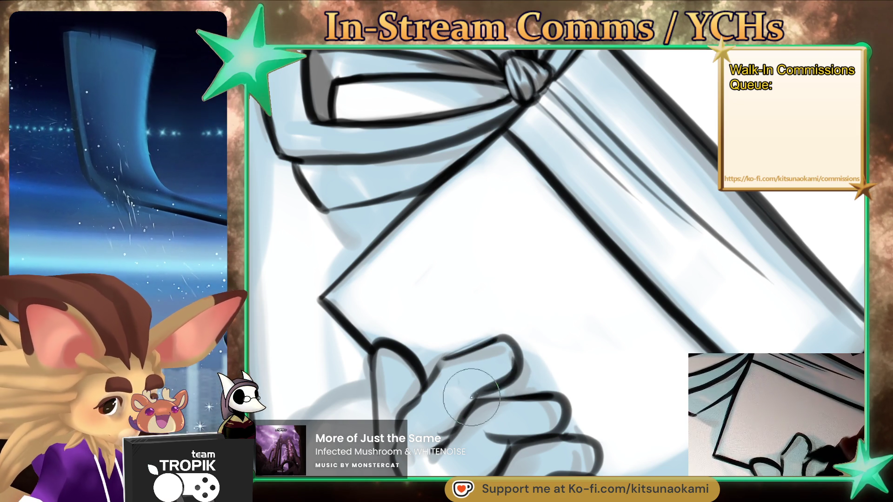
{"action": "key", "text": "b"}
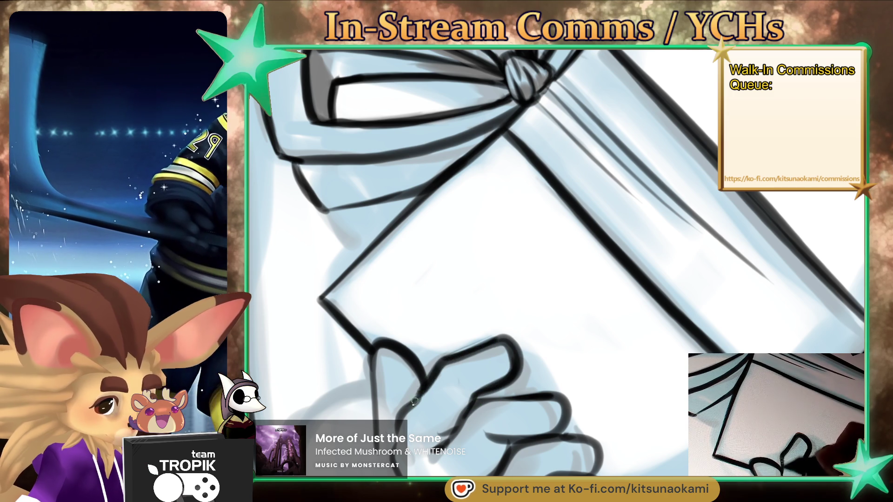
{"action": "scroll", "coordinate": [414, 402], "scroll_direction": "down", "scroll_amount": 5}
- Ink the hand curve and arm outline, redoing the lower arm as a darker line
{"action": "left_click_drag", "start_coordinate": [414, 402], "coordinate": [534, 444]}
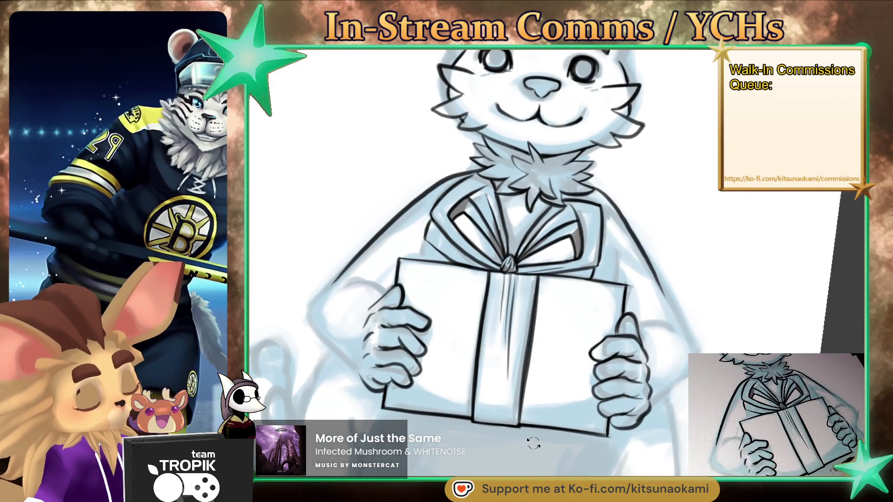
{"action": "scroll", "coordinate": [474, 303], "scroll_direction": "up", "scroll_amount": 5}
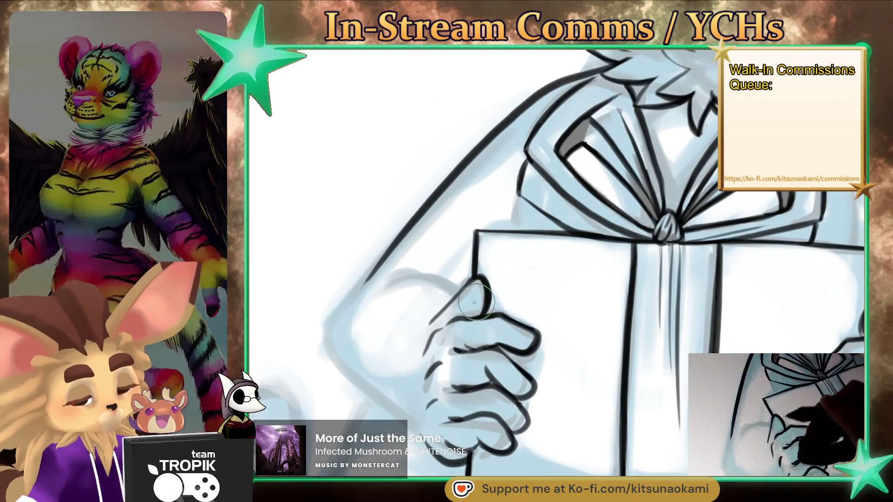
{"action": "mouse_move", "coordinate": [458, 289]}
{"action": "left_mouse_down"}
{"action": "mouse_move", "coordinate": [379, 288]}
{"action": "mouse_move", "coordinate": [346, 345]}
{"action": "left_mouse_up"}
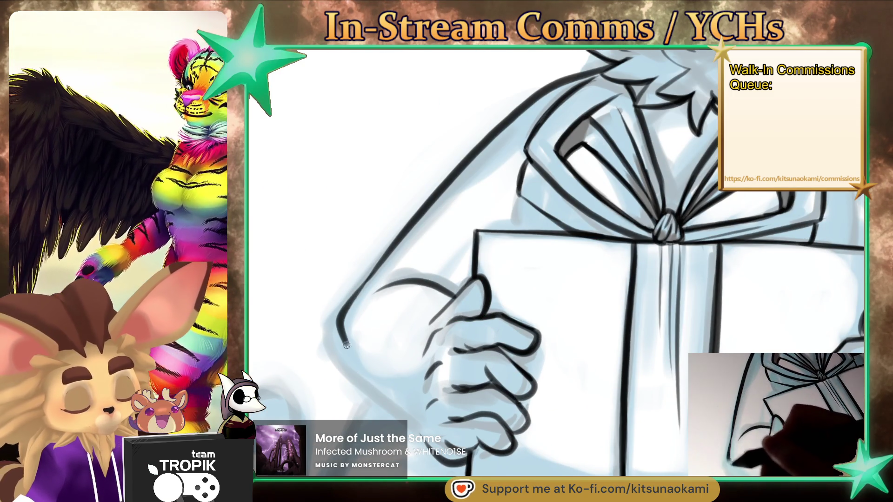
{"action": "key", "text": "ctrl+z"}
{"action": "mouse_move", "coordinate": [372, 274]}
{"action": "left_mouse_down"}
{"action": "mouse_move", "coordinate": [331, 325]}
{"action": "mouse_move", "coordinate": [400, 419]}
{"action": "left_mouse_up"}
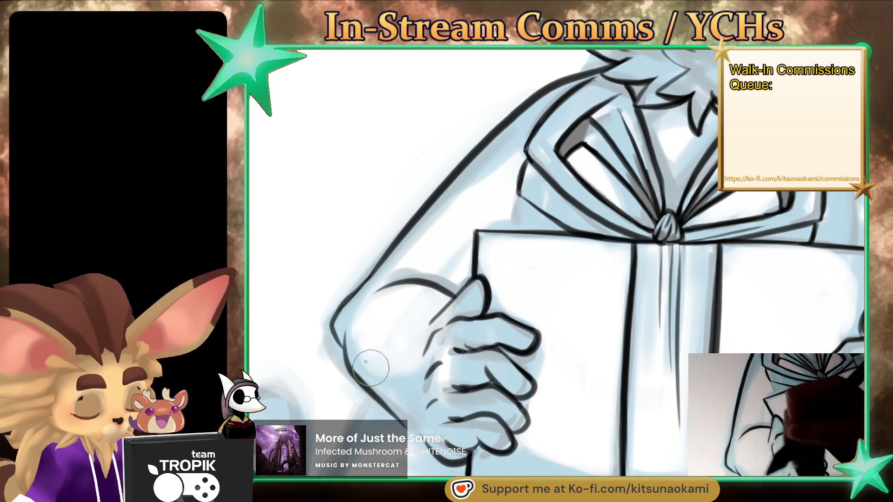
{"action": "key", "text": "ctrl+z"}
{"action": "left_click_drag", "start_coordinate": [343, 347], "coordinate": [403, 415]}
- With a smaller brush, darken the thumb's edge and extend the hand's lower-left outline
{"action": "scroll", "coordinate": [419, 430], "scroll_direction": "down", "scroll_amount": 3}
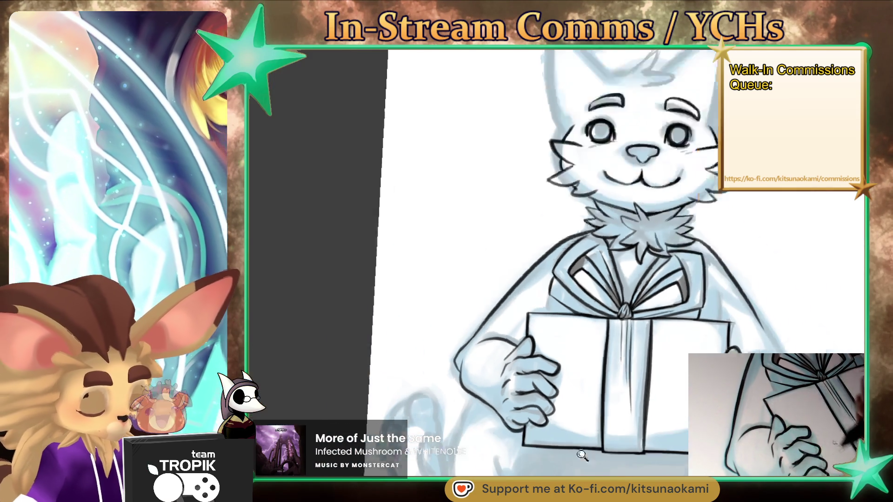
{"action": "scroll", "coordinate": [497, 333], "scroll_direction": "up", "scroll_amount": 5}
{"action": "scroll", "coordinate": [496, 333], "scroll_direction": "up", "scroll_amount": 3}
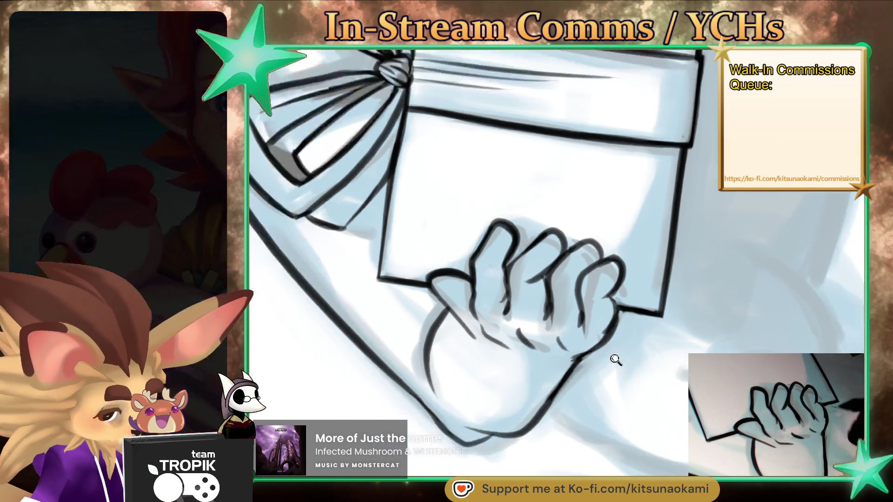
{"action": "mouse_move", "coordinate": [613, 307]}
{"action": "left_mouse_down"}
{"action": "mouse_move", "coordinate": [636, 406]}
{"action": "mouse_move", "coordinate": [710, 351]}
{"action": "mouse_move", "coordinate": [577, 364]}
{"action": "mouse_move", "coordinate": [435, 341]}
{"action": "left_mouse_up"}
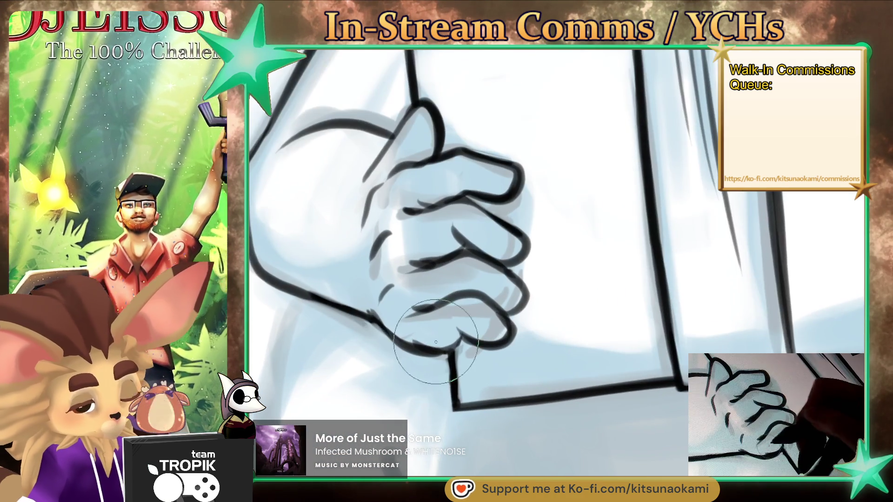
{"action": "key", "text": "bracketleft"}
{"action": "key", "text": "bracketleft"}
{"action": "key", "text": "bracketleft"}
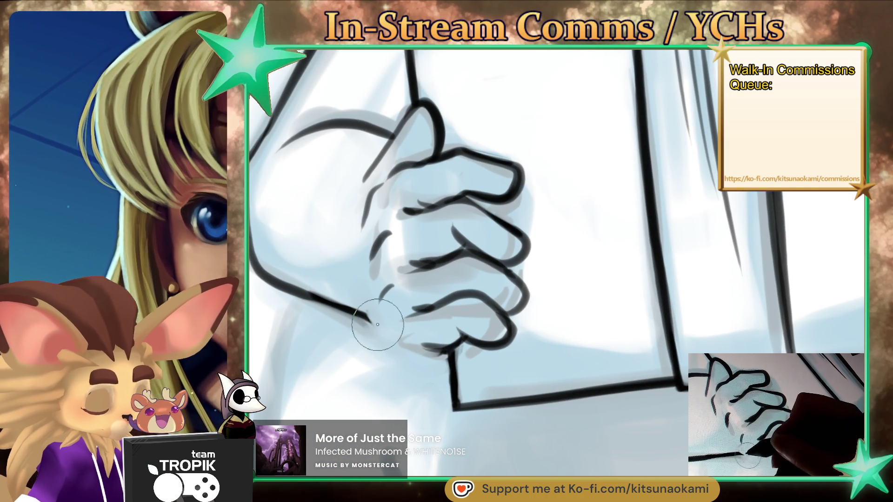
{"action": "mouse_move", "coordinate": [363, 181]}
{"action": "left_mouse_down"}
{"action": "mouse_move", "coordinate": [395, 126]}
{"action": "mouse_move", "coordinate": [320, 129]}
{"action": "left_mouse_up"}
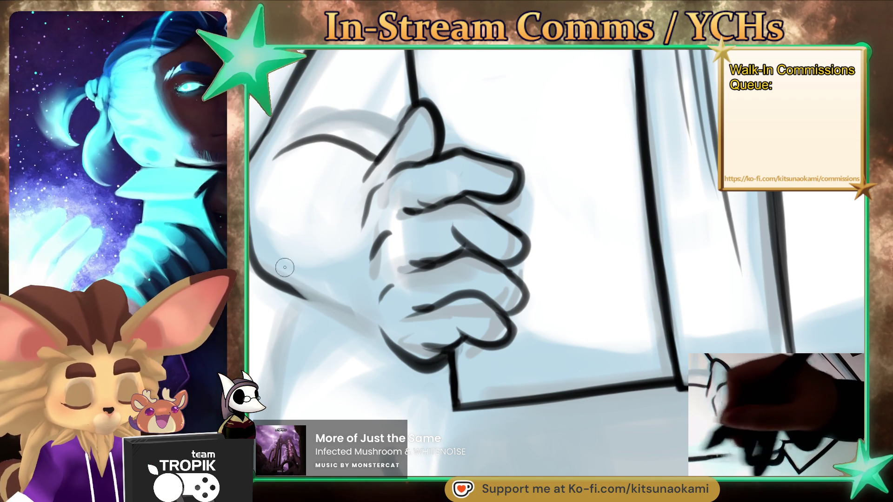
{"action": "mouse_move", "coordinate": [293, 298]}
{"action": "left_mouse_down"}
{"action": "mouse_move", "coordinate": [367, 334]}
{"action": "mouse_move", "coordinate": [254, 262]}
{"action": "left_mouse_up"}
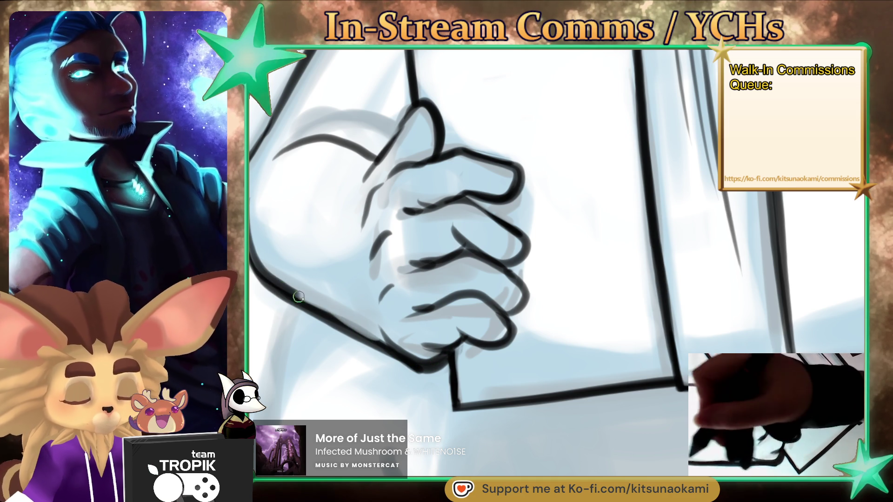
{"action": "scroll", "coordinate": [414, 375], "scroll_direction": "down", "scroll_amount": 5}
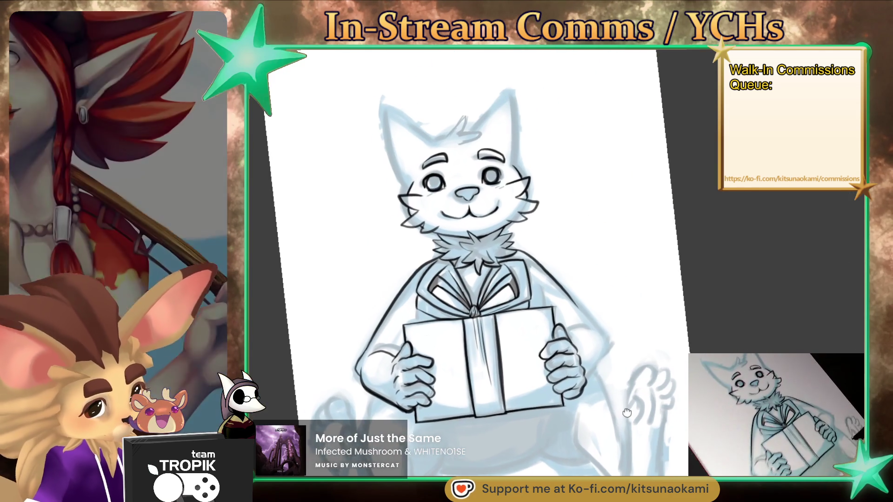
- Ink a continuous arm line up from the right hand and redraw the curve over its thumb
{"action": "scroll", "coordinate": [572, 425], "scroll_direction": "up", "scroll_amount": 5}
{"action": "left_click_drag", "start_coordinate": [512, 433], "coordinate": [610, 243]}
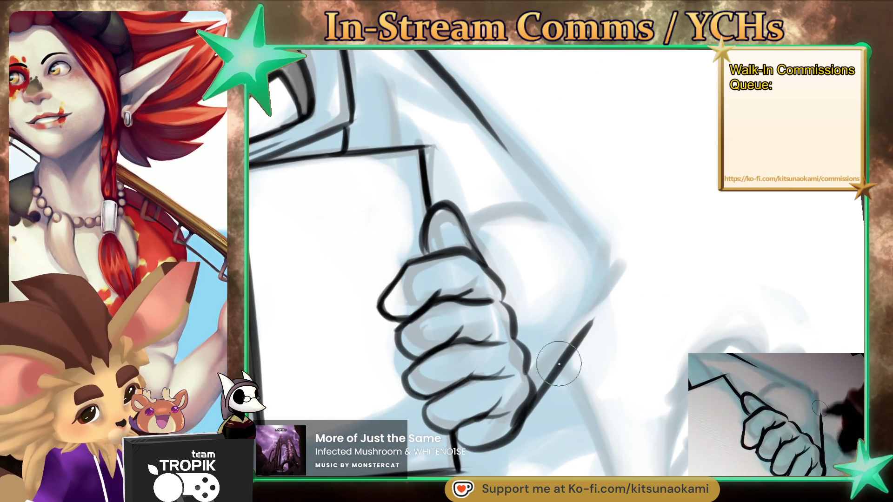
{"action": "left_click_drag", "start_coordinate": [573, 191], "coordinate": [477, 111]}
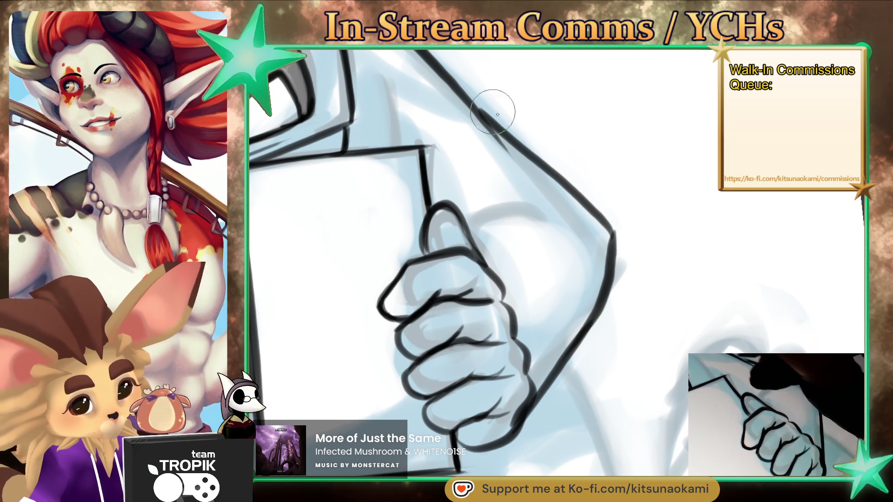
{"action": "left_click_drag", "start_coordinate": [562, 218], "coordinate": [469, 249]}
{"action": "key", "text": "ctrl+z"}
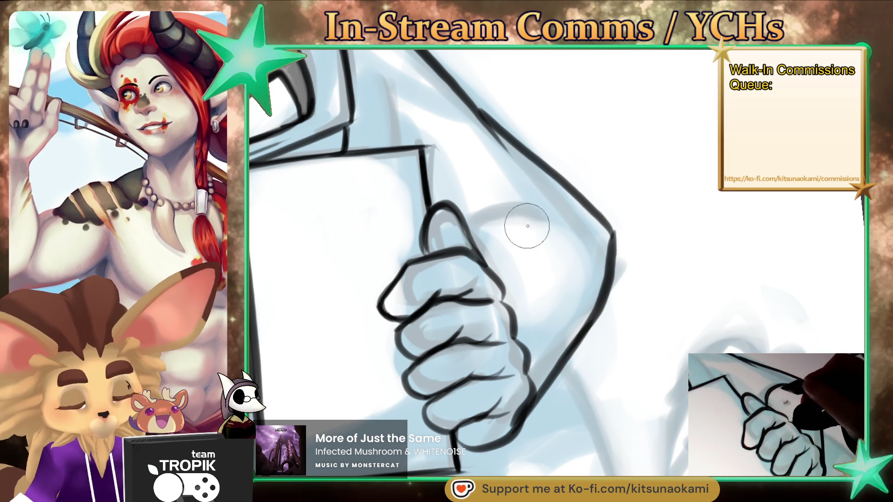
{"action": "left_click_drag", "start_coordinate": [551, 213], "coordinate": [472, 246]}
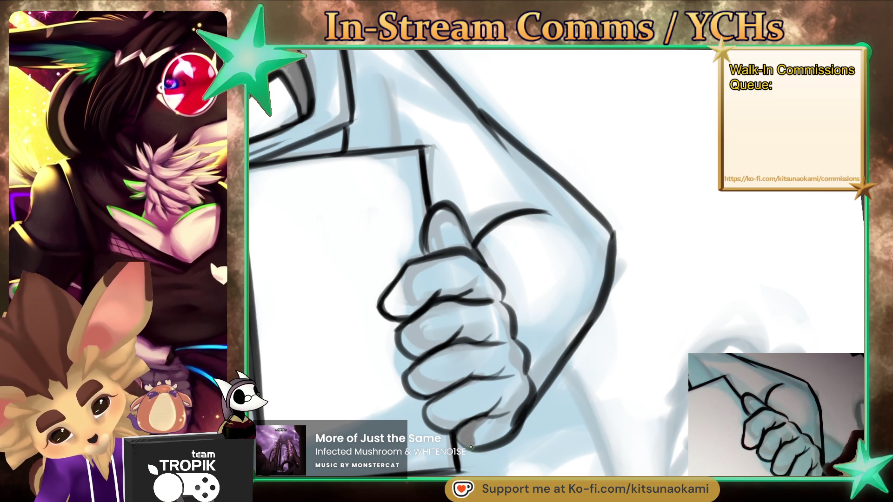
{"action": "left_click_drag", "start_coordinate": [485, 424], "coordinate": [447, 406]}
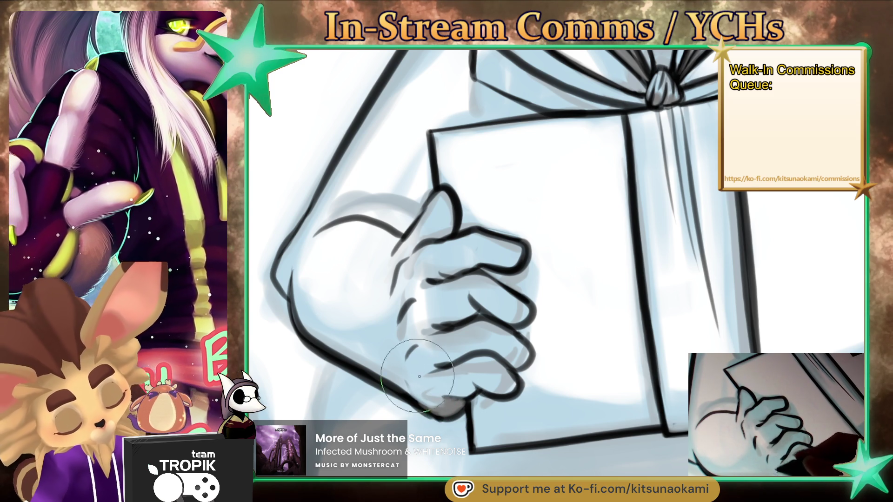
{"action": "mouse_move", "coordinate": [492, 373]}
{"action": "left_mouse_down"}
{"action": "mouse_move", "coordinate": [417, 457]}
{"action": "mouse_move", "coordinate": [475, 396]}
{"action": "left_mouse_up"}
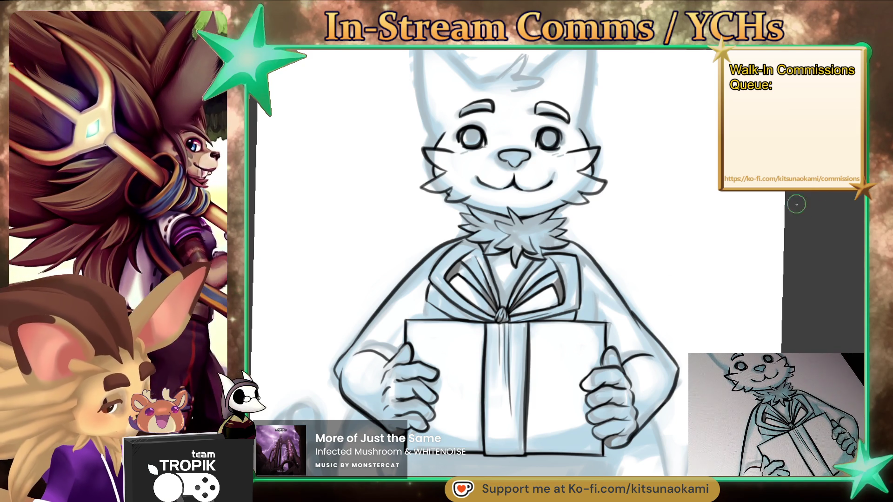
- Draw a thin chest stroke beside the gift's bow, then reframe toward the cat's ears
{"action": "scroll", "coordinate": [630, 246], "scroll_direction": "up", "scroll_amount": 3}
{"action": "mouse_move", "coordinate": [540, 226]}
{"action": "left_mouse_down"}
{"action": "mouse_move", "coordinate": [549, 310]}
{"action": "mouse_move", "coordinate": [564, 293]}
{"action": "left_mouse_up"}
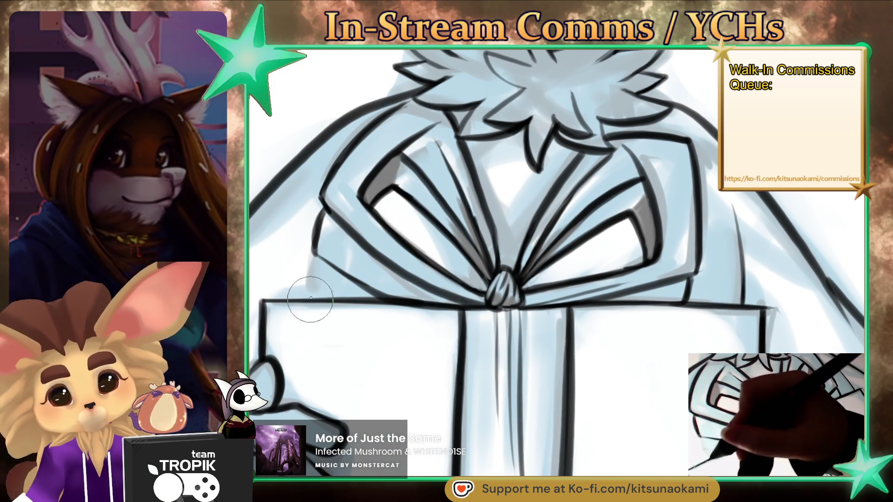
{"action": "left_click_drag", "start_coordinate": [305, 285], "coordinate": [324, 320]}
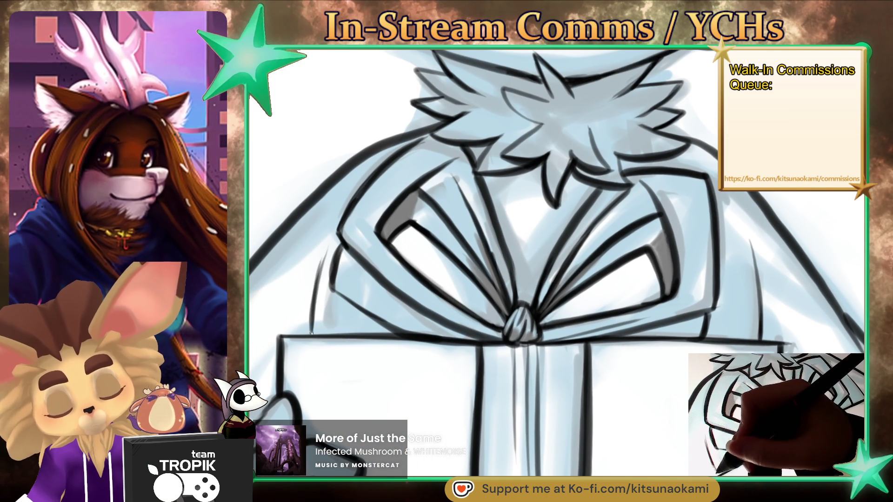
{"action": "scroll", "coordinate": [355, 343], "scroll_direction": "down", "scroll_amount": 5}
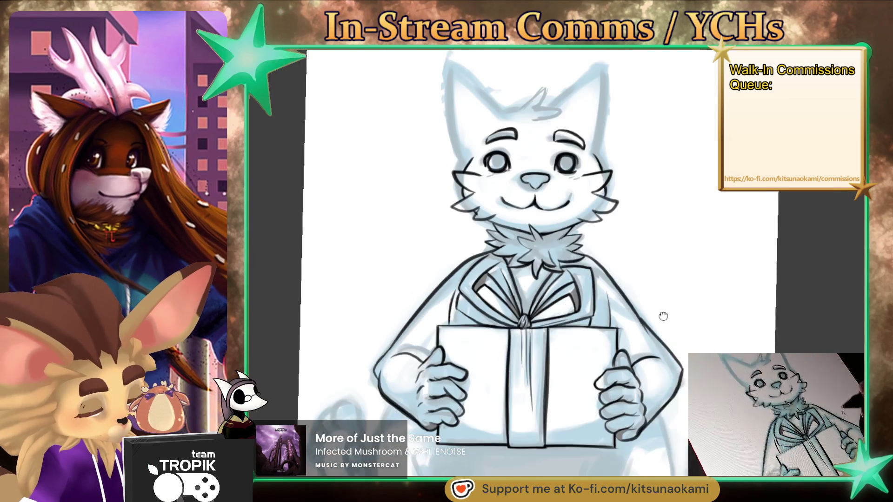
{"action": "left_click_drag", "start_coordinate": [663, 315], "coordinate": [661, 311]}
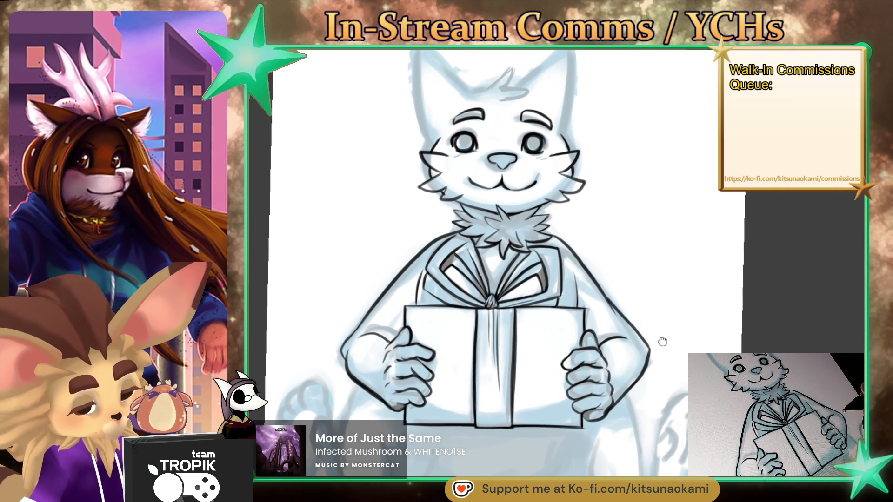
{"action": "left_click_drag", "start_coordinate": [674, 346], "coordinate": [650, 406]}
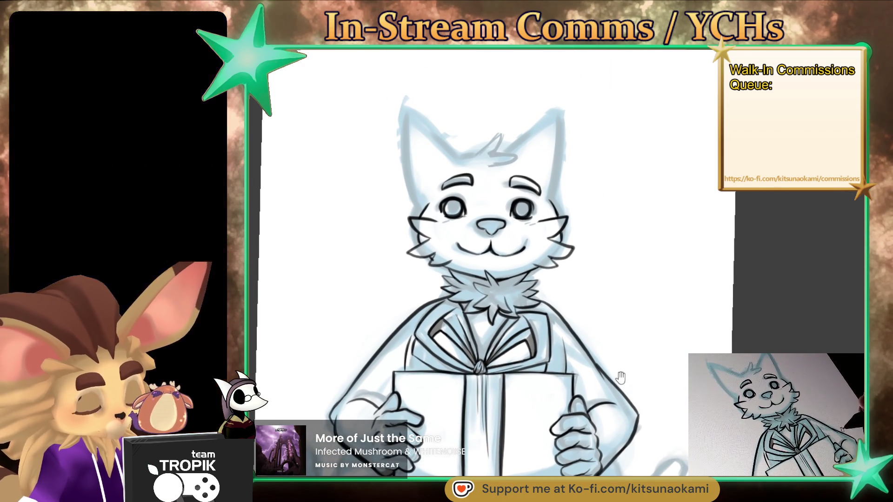
{"action": "scroll", "coordinate": [560, 269], "scroll_direction": "up", "scroll_amount": 5}
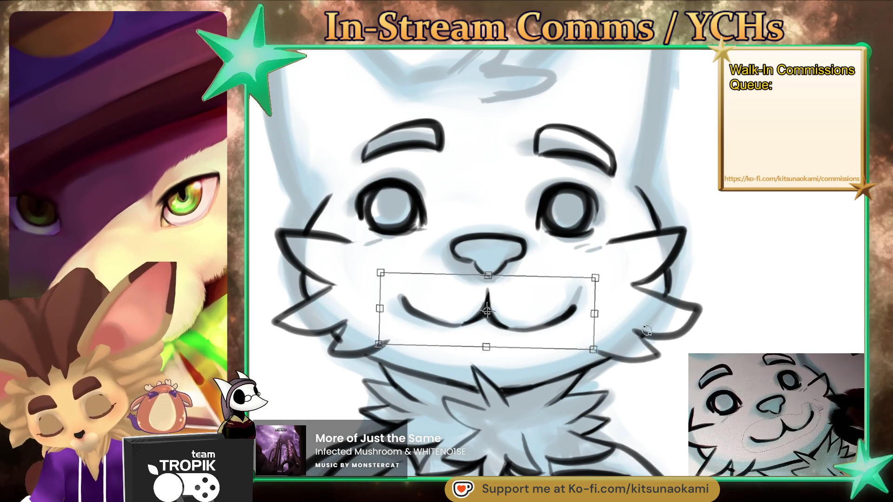
- Move and slightly rotate the cat's mouth lines under the nose, committing the transform
{"action": "mouse_move", "coordinate": [553, 283]}
{"action": "left_mouse_down"}
{"action": "mouse_move", "coordinate": [567, 329]}
{"action": "mouse_move", "coordinate": [550, 334]}
{"action": "mouse_move", "coordinate": [549, 317]}
{"action": "left_mouse_up"}
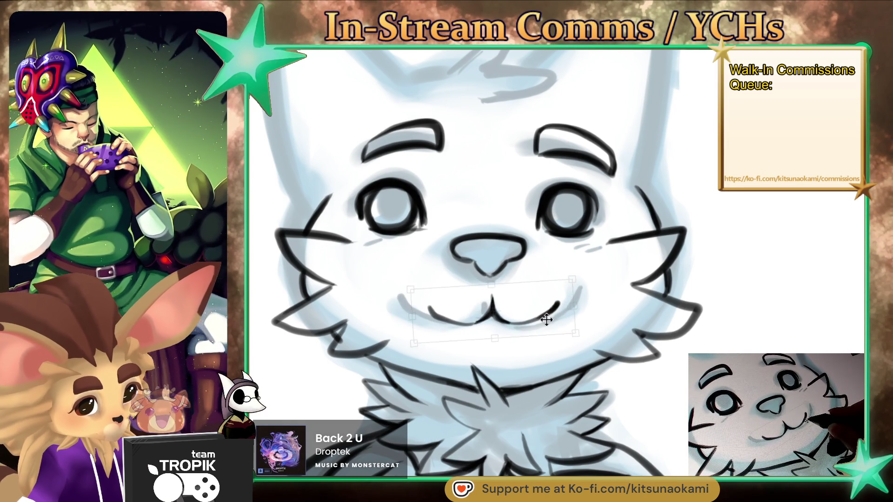
{"action": "key", "text": "Return"}
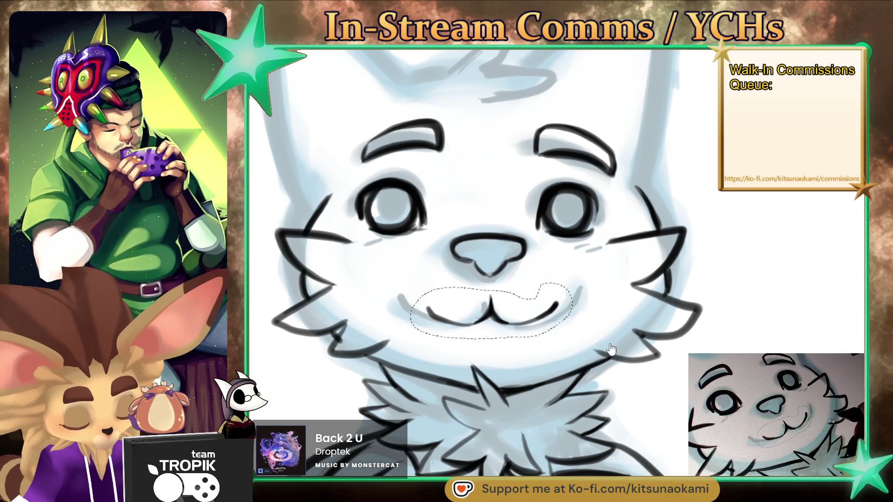
{"action": "left_click_drag", "start_coordinate": [603, 371], "coordinate": [558, 372]}
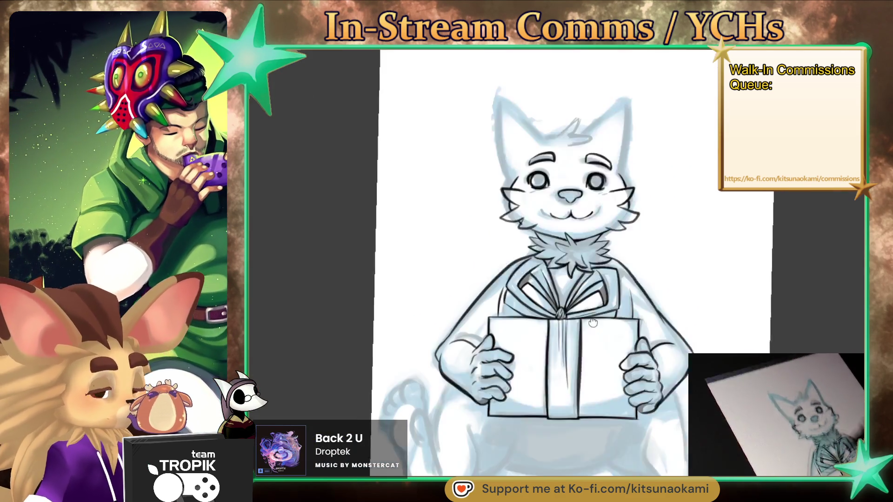
{"action": "mouse_move", "coordinate": [660, 475]}
{"action": "left_mouse_down"}
{"action": "mouse_move", "coordinate": [666, 385]}
{"action": "mouse_move", "coordinate": [670, 415]}
{"action": "left_mouse_up"}
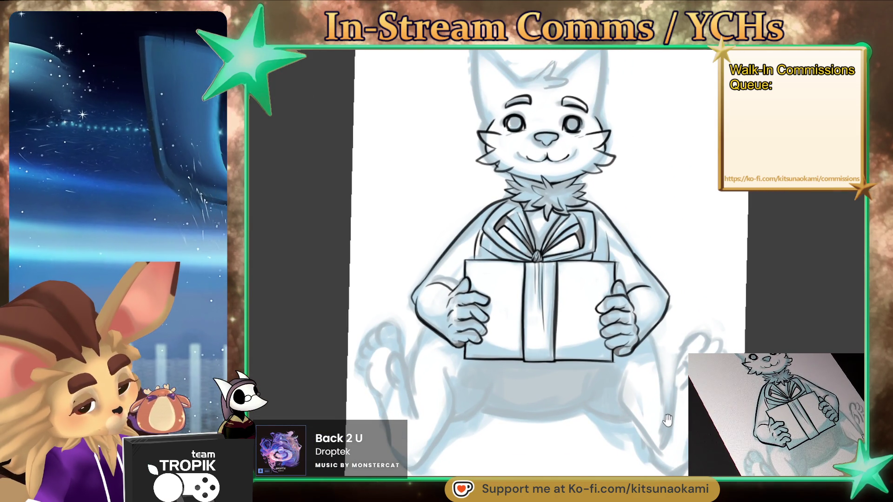
- Ink the belly curve below the gift, the thigh line and the left leg contour
{"action": "scroll", "coordinate": [668, 420], "scroll_direction": "up", "scroll_amount": 5}
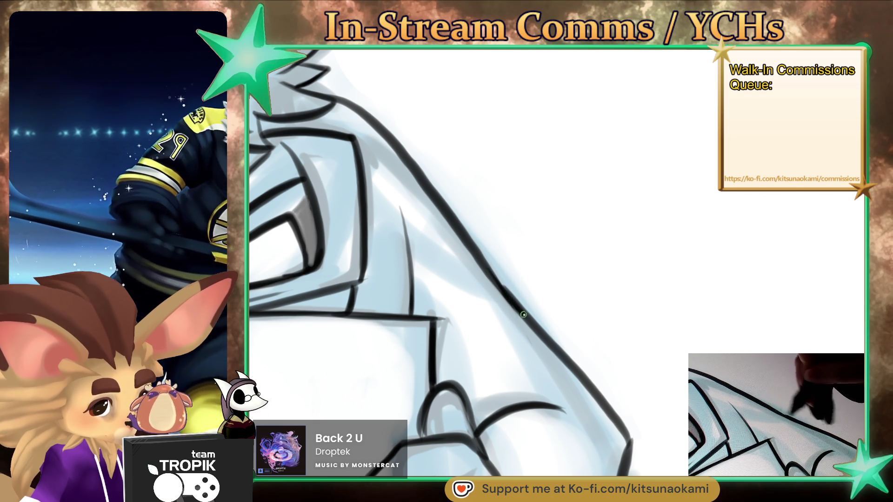
{"action": "scroll", "coordinate": [531, 321], "scroll_direction": "down", "scroll_amount": 5}
{"action": "scroll", "coordinate": [613, 213], "scroll_direction": "up", "scroll_amount": 2}
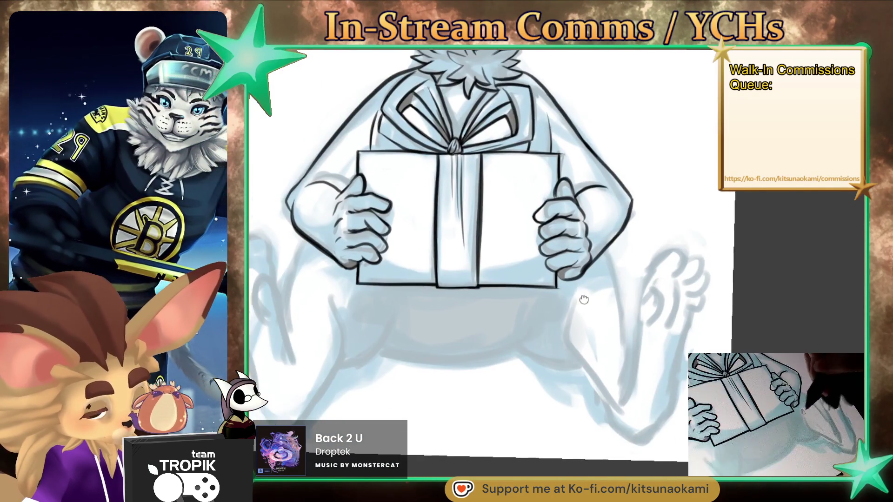
{"action": "scroll", "coordinate": [484, 420], "scroll_direction": "up", "scroll_amount": 1}
{"action": "scroll", "coordinate": [652, 404], "scroll_direction": "up", "scroll_amount": 1}
{"action": "scroll", "coordinate": [454, 392], "scroll_direction": "up", "scroll_amount": 1}
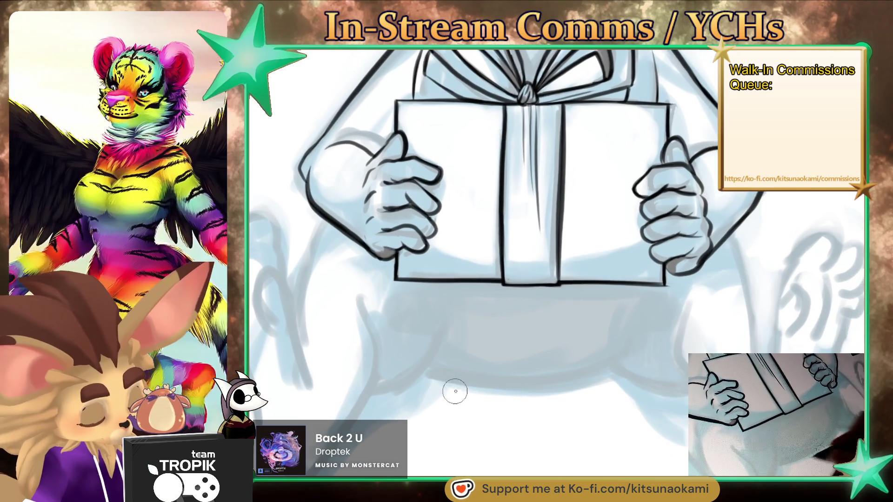
{"action": "left_click_drag", "start_coordinate": [435, 371], "coordinate": [605, 368]}
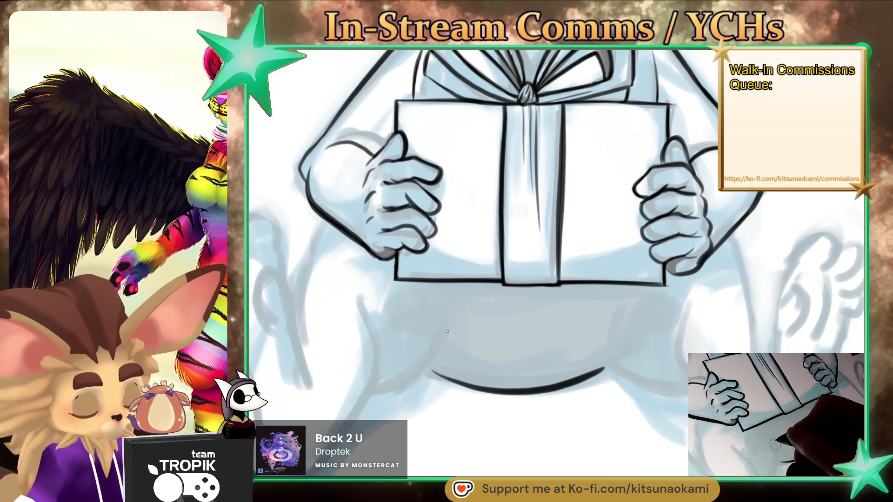
{"action": "left_click_drag", "start_coordinate": [446, 331], "coordinate": [369, 395]}
{"action": "mouse_move", "coordinate": [361, 291]}
{"action": "left_mouse_down"}
{"action": "mouse_move", "coordinate": [385, 372]}
{"action": "mouse_move", "coordinate": [345, 423]}
{"action": "left_mouse_up"}
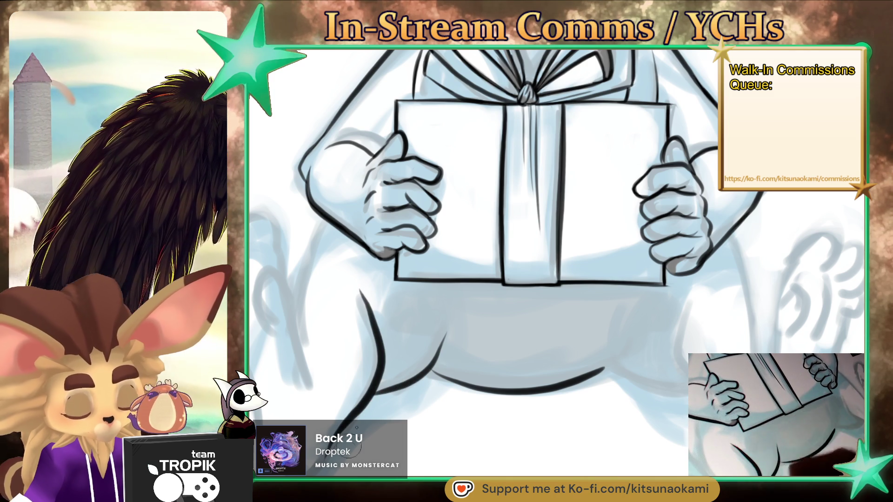
{"action": "scroll", "coordinate": [666, 405], "scroll_direction": "right", "scroll_amount": 3}
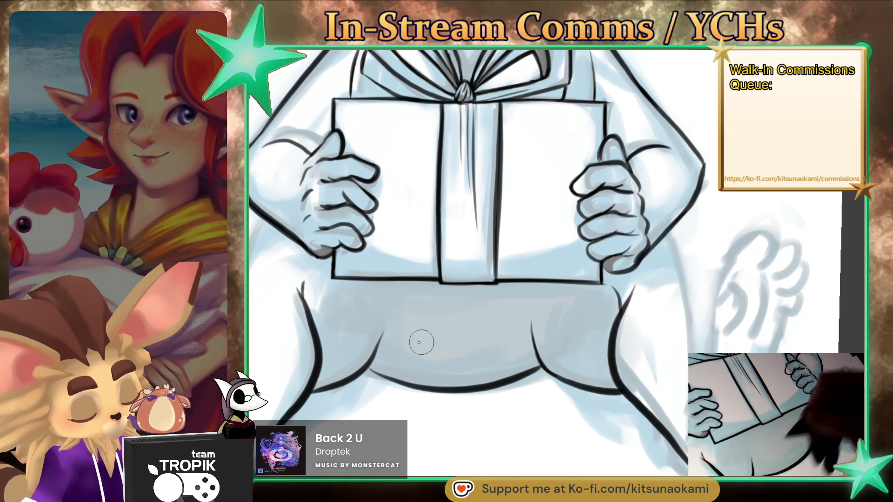
{"action": "left_click_drag", "start_coordinate": [387, 321], "coordinate": [382, 374]}
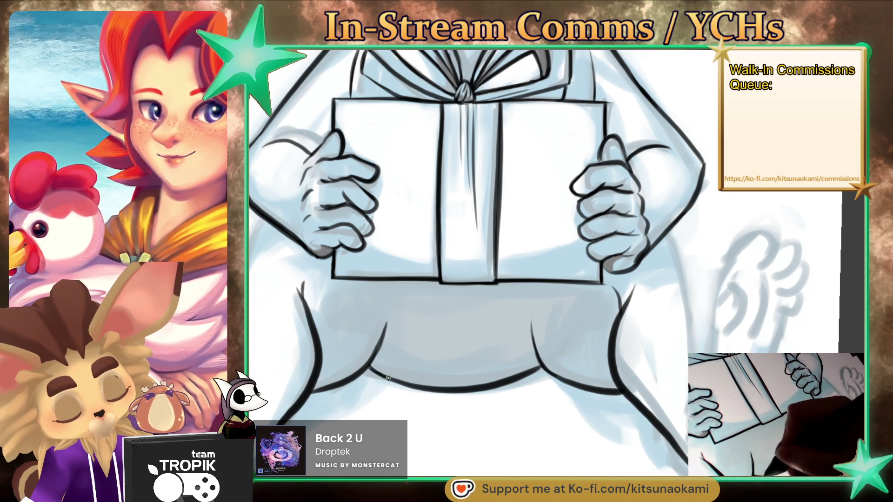
- Ink a short stroke joining the leg line and the long outline down the figure's side
{"action": "left_click_drag", "start_coordinate": [644, 271], "coordinate": [628, 282]}
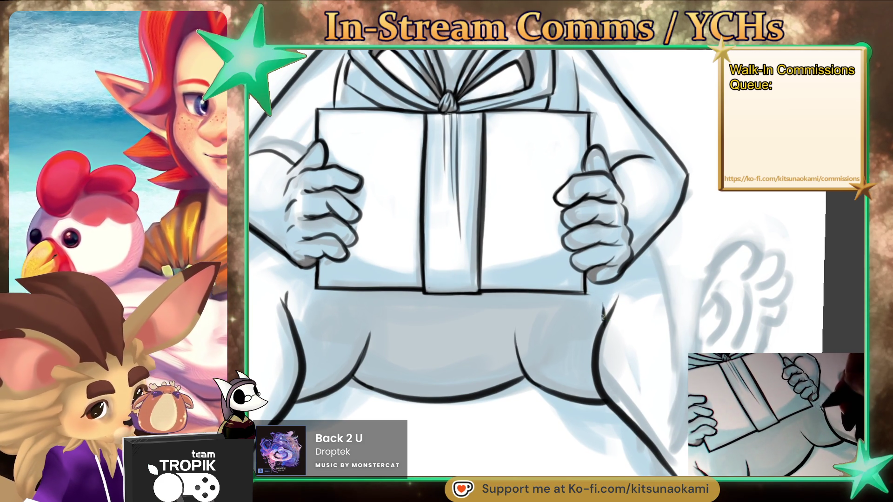
{"action": "scroll", "coordinate": [739, 275], "scroll_direction": "down", "scroll_amount": 3}
{"action": "scroll", "coordinate": [595, 318], "scroll_direction": "up", "scroll_amount": 1}
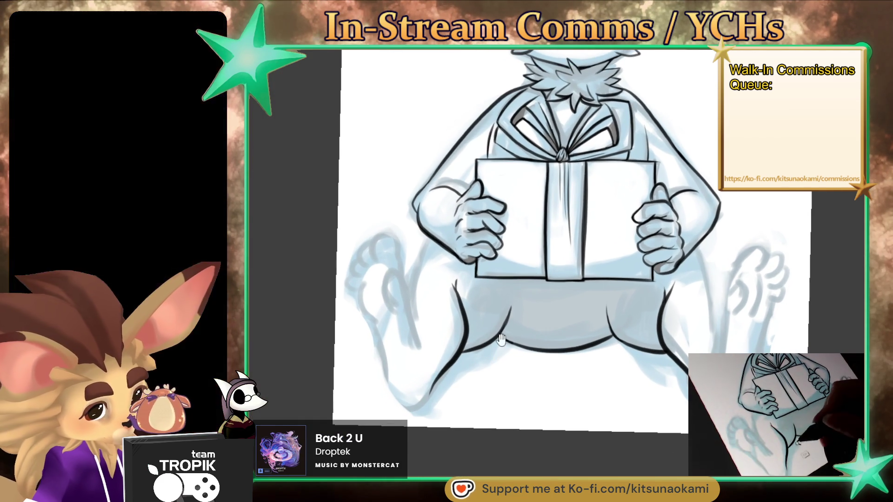
{"action": "scroll", "coordinate": [445, 254], "scroll_direction": "up", "scroll_amount": 3}
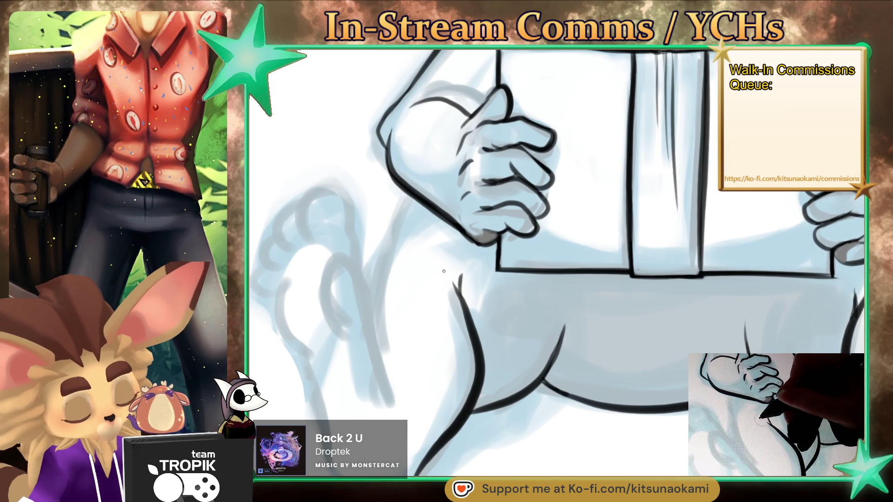
{"action": "left_click_drag", "start_coordinate": [443, 271], "coordinate": [460, 288]}
{"action": "scroll", "coordinate": [600, 458], "scroll_direction": "down", "scroll_amount": 5}
{"action": "scroll", "coordinate": [743, 319], "scroll_direction": "up", "scroll_amount": 3}
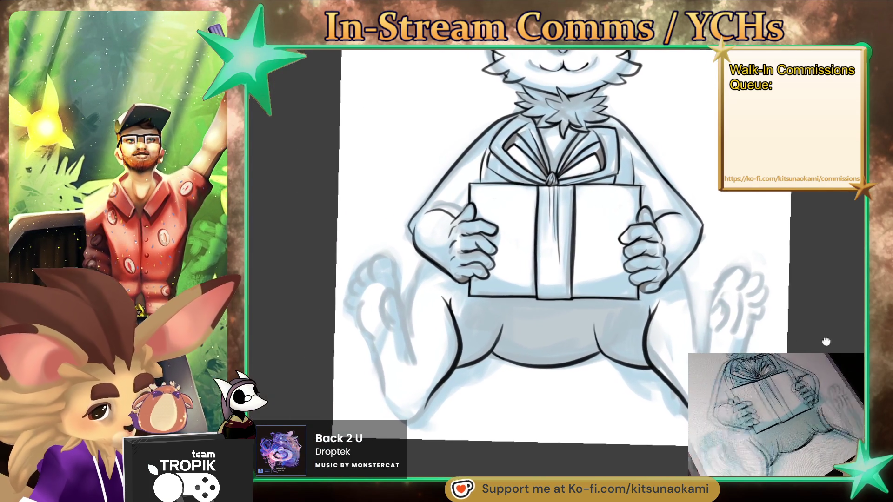
{"action": "scroll", "coordinate": [437, 343], "scroll_direction": "up", "scroll_amount": 3}
{"action": "scroll", "coordinate": [492, 348], "scroll_direction": "up", "scroll_amount": 2}
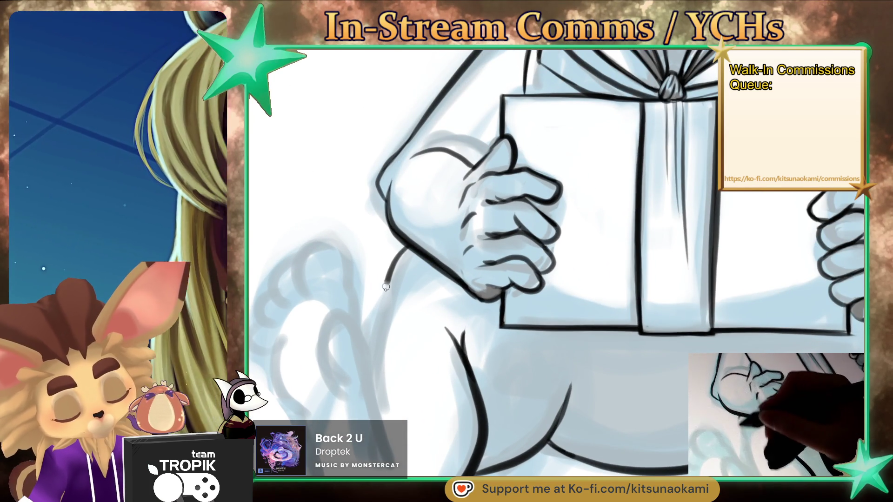
{"action": "mouse_move", "coordinate": [400, 248]}
{"action": "left_mouse_down"}
{"action": "mouse_move", "coordinate": [372, 393]}
{"action": "mouse_move", "coordinate": [399, 257]}
{"action": "left_mouse_up"}
- Extend the arm line down along the right leg
{"action": "scroll", "coordinate": [409, 328], "scroll_direction": "right", "scroll_amount": 5}
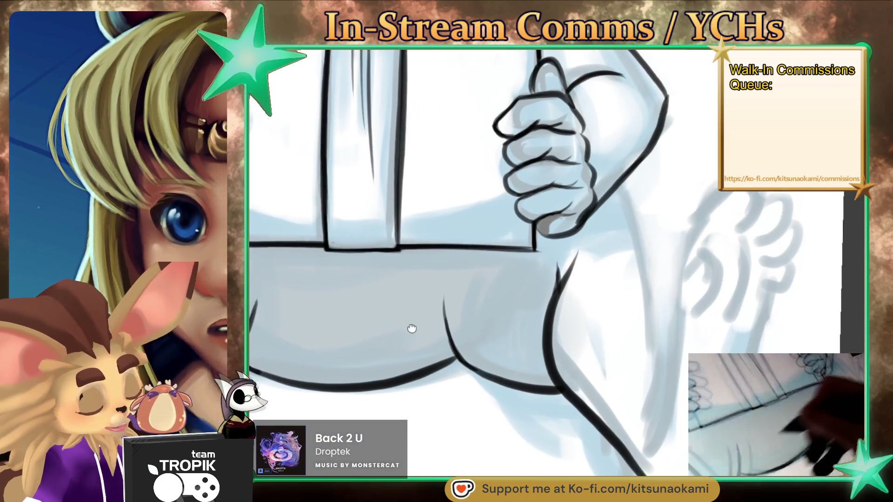
{"action": "left_click_drag", "start_coordinate": [605, 193], "coordinate": [679, 399]}
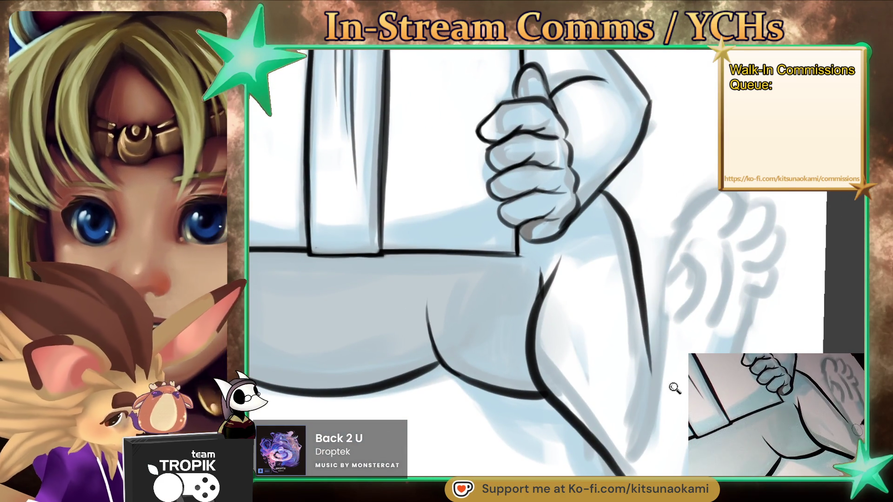
{"action": "scroll", "coordinate": [679, 405], "scroll_direction": "down", "scroll_amount": 5}
{"action": "left_click_drag", "start_coordinate": [681, 434], "coordinate": [688, 463]}
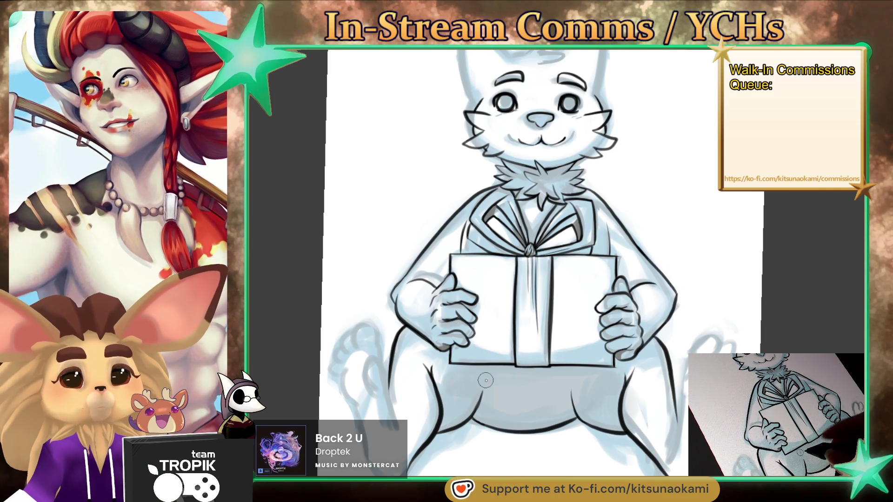
- Ink the left foot's curved outline, the arc over the toes, a toe loop and the arch lines
{"action": "scroll", "coordinate": [528, 447], "scroll_direction": "up", "scroll_amount": 5}
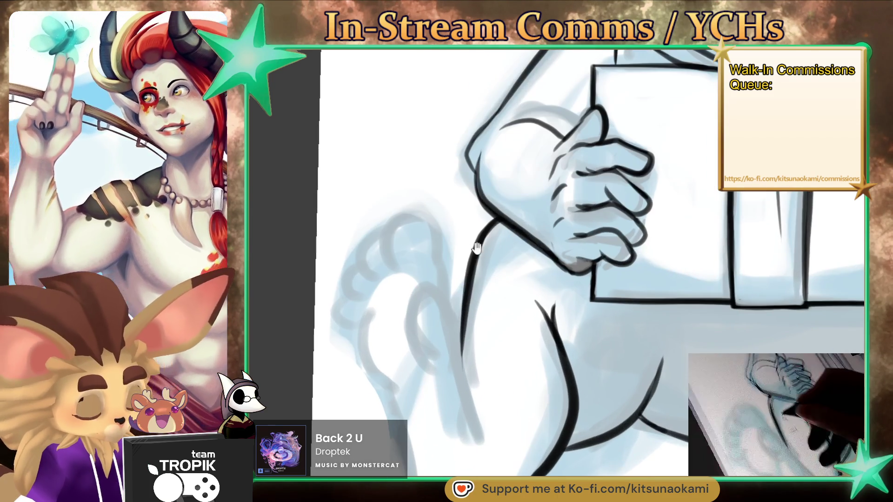
{"action": "left_click_drag", "start_coordinate": [444, 292], "coordinate": [442, 365]}
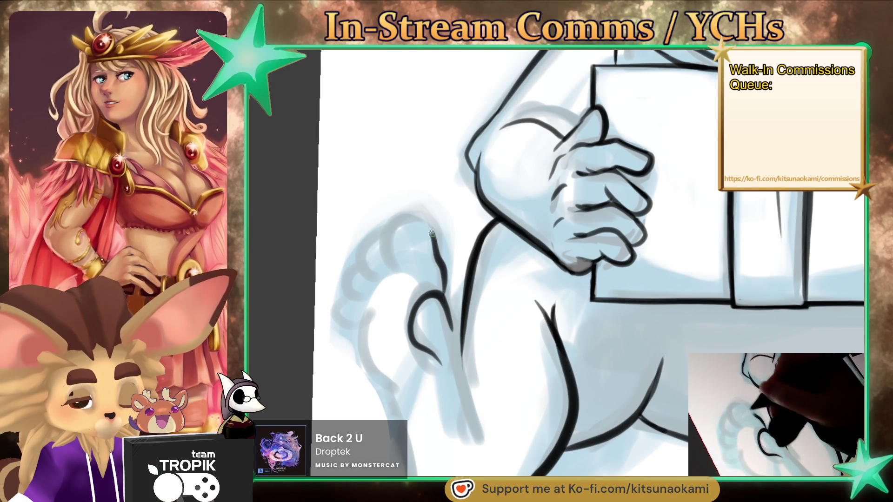
{"action": "mouse_move", "coordinate": [432, 234]}
{"action": "left_mouse_down"}
{"action": "mouse_move", "coordinate": [387, 255]}
{"action": "mouse_move", "coordinate": [407, 273]}
{"action": "mouse_move", "coordinate": [355, 266]}
{"action": "left_mouse_up"}
{"action": "mouse_move", "coordinate": [356, 301]}
{"action": "left_mouse_down"}
{"action": "mouse_move", "coordinate": [361, 313]}
{"action": "mouse_move", "coordinate": [350, 231]}
{"action": "left_mouse_up"}
{"action": "mouse_move", "coordinate": [393, 200]}
{"action": "left_mouse_down"}
{"action": "mouse_move", "coordinate": [374, 218]}
{"action": "mouse_move", "coordinate": [382, 321]}
{"action": "mouse_move", "coordinate": [361, 267]}
{"action": "mouse_move", "coordinate": [395, 349]}
{"action": "mouse_move", "coordinate": [442, 421]}
{"action": "mouse_move", "coordinate": [469, 406]}
{"action": "left_mouse_up"}
{"action": "left_click_drag", "start_coordinate": [492, 378], "coordinate": [484, 409]}
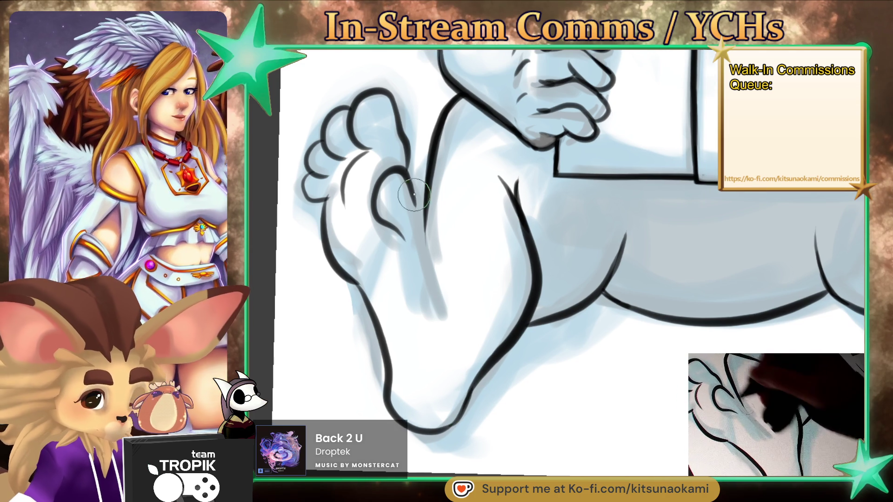
{"action": "left_click_drag", "start_coordinate": [393, 177], "coordinate": [430, 210]}
{"action": "left_click_drag", "start_coordinate": [407, 158], "coordinate": [469, 360]}
{"action": "scroll", "coordinate": [545, 393], "scroll_direction": "down", "scroll_amount": 1}
- Ink a hooked toe stroke on the right foot and thicken the toe curve
{"action": "scroll", "coordinate": [544, 393], "scroll_direction": "down", "scroll_amount": 5}
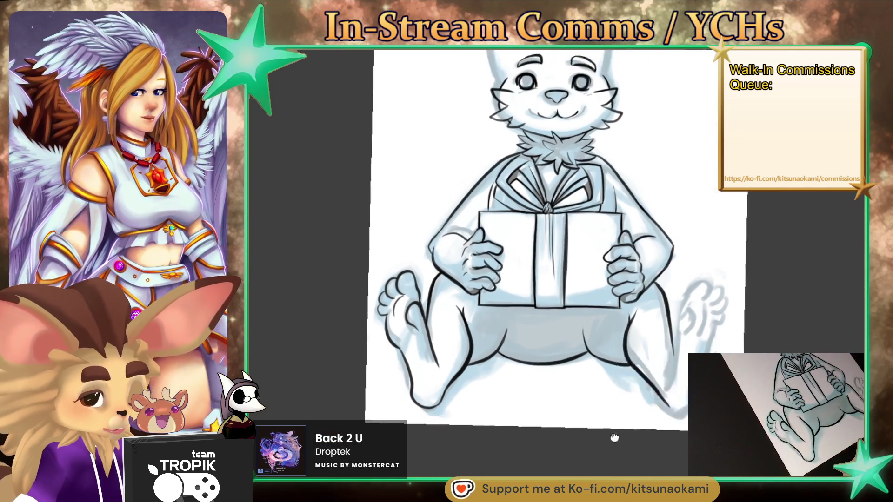
{"action": "left_click_drag", "start_coordinate": [604, 409], "coordinate": [661, 424]}
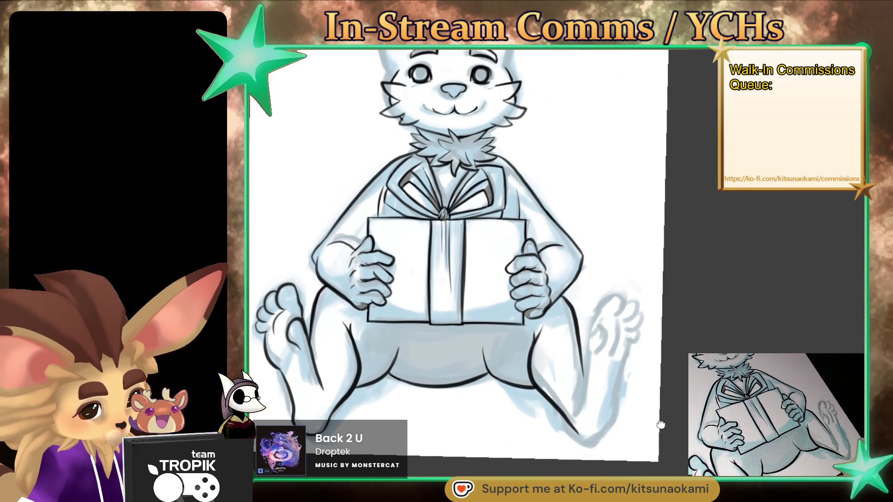
{"action": "scroll", "coordinate": [657, 308], "scroll_direction": "up", "scroll_amount": 3}
{"action": "scroll", "coordinate": [558, 279], "scroll_direction": "up", "scroll_amount": 2}
{"action": "scroll", "coordinate": [545, 327], "scroll_direction": "up", "scroll_amount": 2}
{"action": "scroll", "coordinate": [545, 327], "scroll_direction": "down", "scroll_amount": 4}
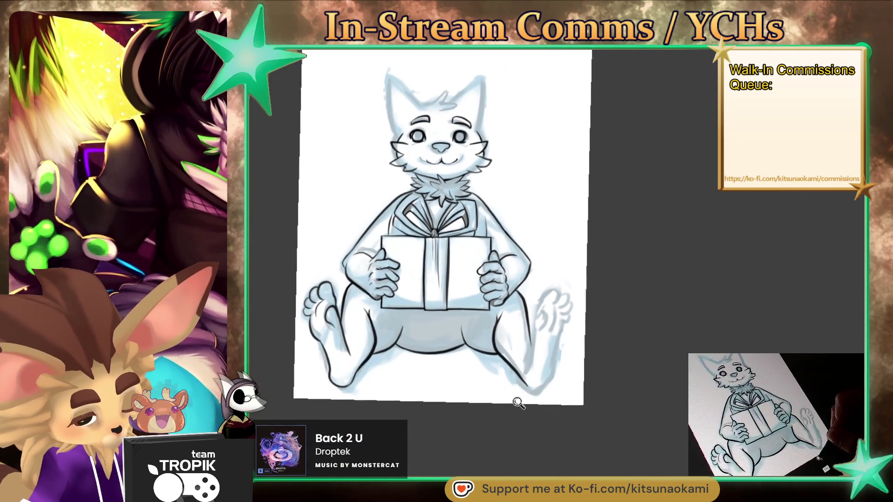
{"action": "scroll", "coordinate": [521, 325], "scroll_direction": "up", "scroll_amount": 3}
{"action": "scroll", "coordinate": [508, 326], "scroll_direction": "up", "scroll_amount": 2}
{"action": "left_click_drag", "start_coordinate": [526, 307], "coordinate": [540, 356]}
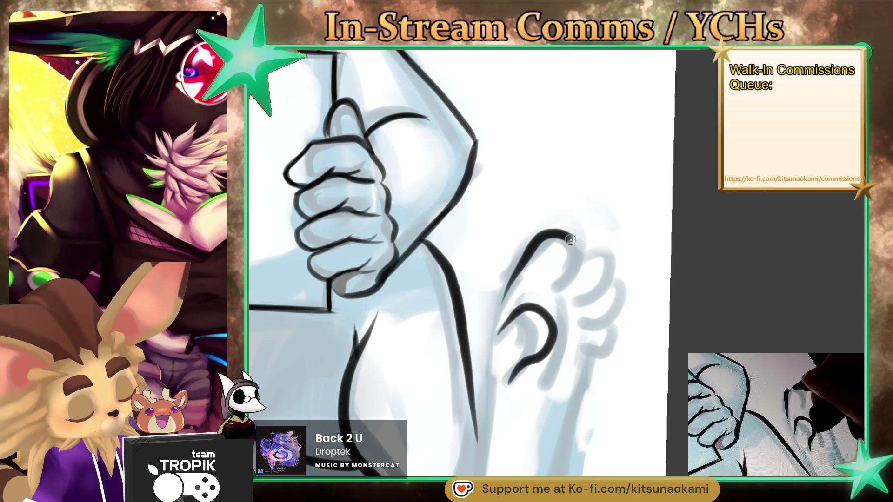
{"action": "scroll", "coordinate": [550, 295], "scroll_direction": "down", "scroll_amount": 3}
{"action": "scroll", "coordinate": [550, 296], "scroll_direction": "down", "scroll_amount": 1}
{"action": "scroll", "coordinate": [554, 260], "scroll_direction": "up", "scroll_amount": 4}
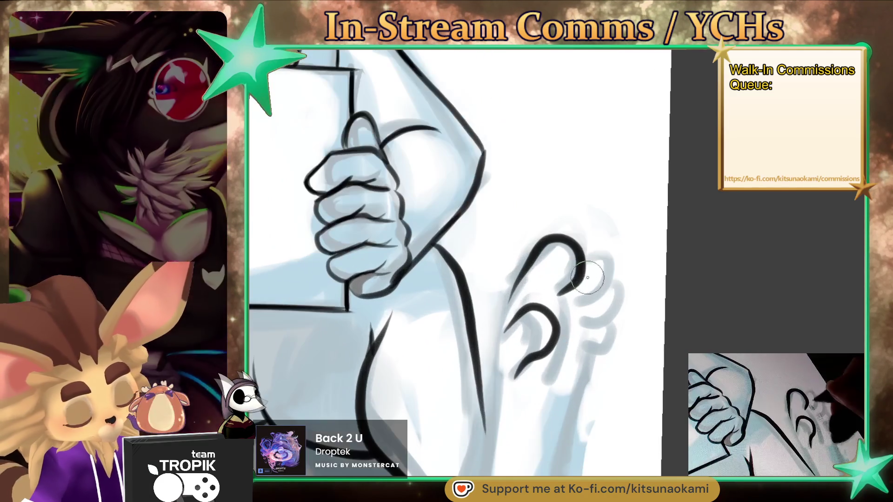
{"action": "left_click_drag", "start_coordinate": [555, 248], "coordinate": [592, 272]}
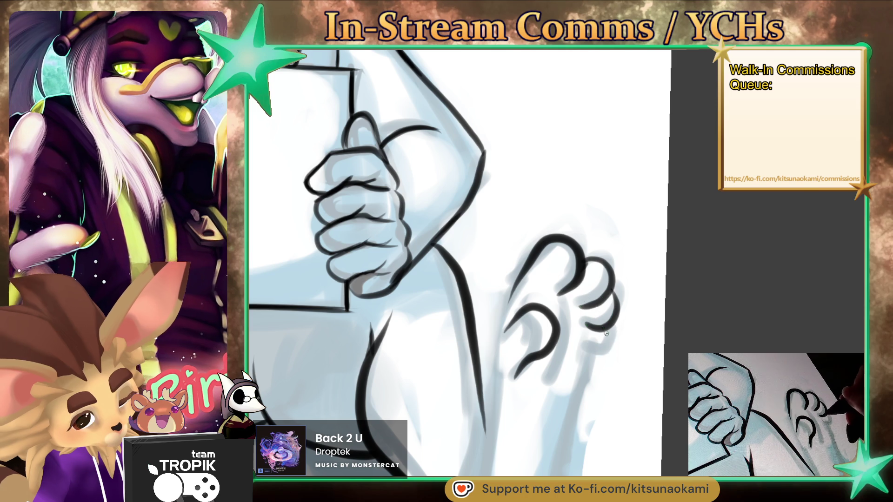
- Ink the right foot's toes, its edge line and the long line down the leg
{"action": "mouse_move", "coordinate": [605, 333]}
{"action": "left_mouse_down"}
{"action": "mouse_move", "coordinate": [614, 157]}
{"action": "mouse_move", "coordinate": [584, 225]}
{"action": "left_mouse_up"}
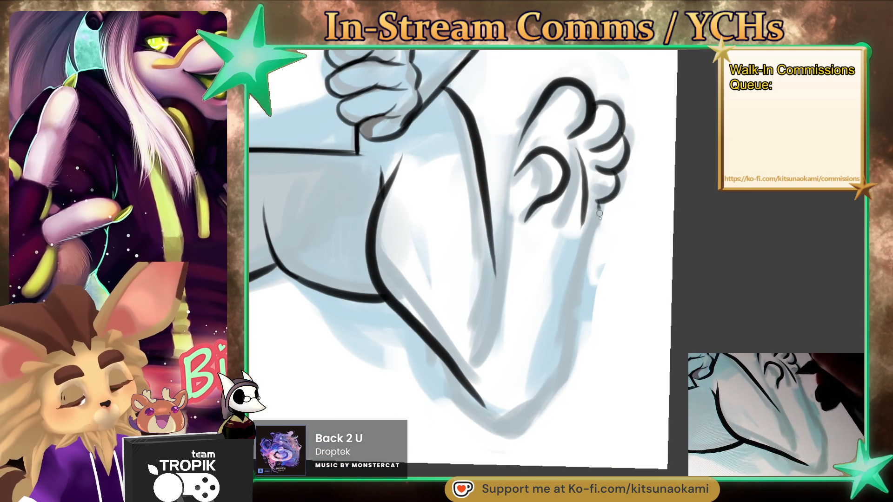
{"action": "left_click_drag", "start_coordinate": [575, 294], "coordinate": [564, 349]}
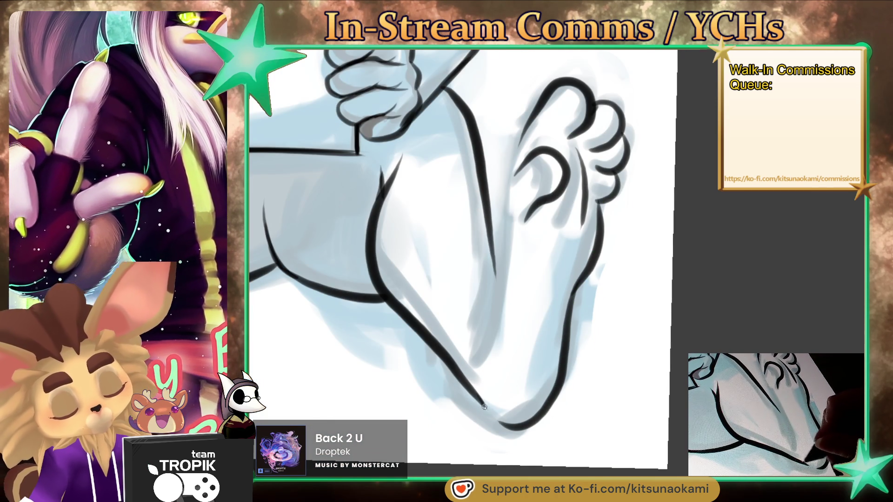
{"action": "left_click_drag", "start_coordinate": [524, 125], "coordinate": [488, 342]}
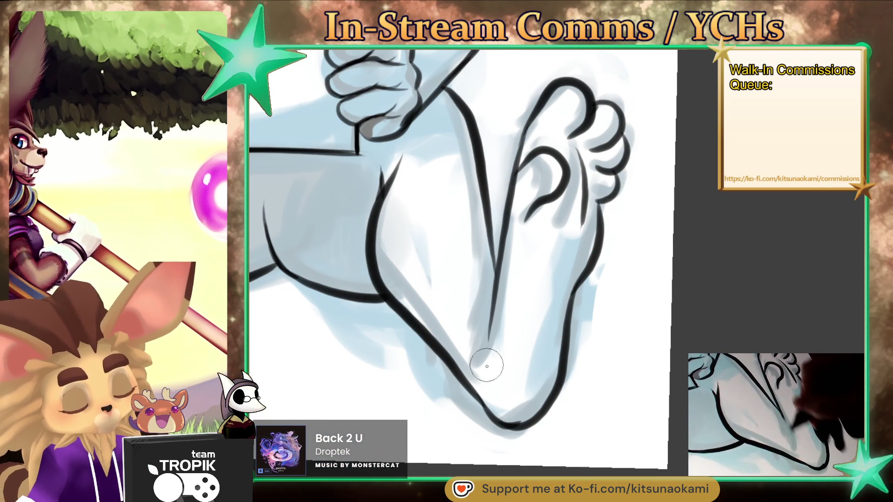
{"action": "scroll", "coordinate": [511, 362], "scroll_direction": "down", "scroll_amount": 5}
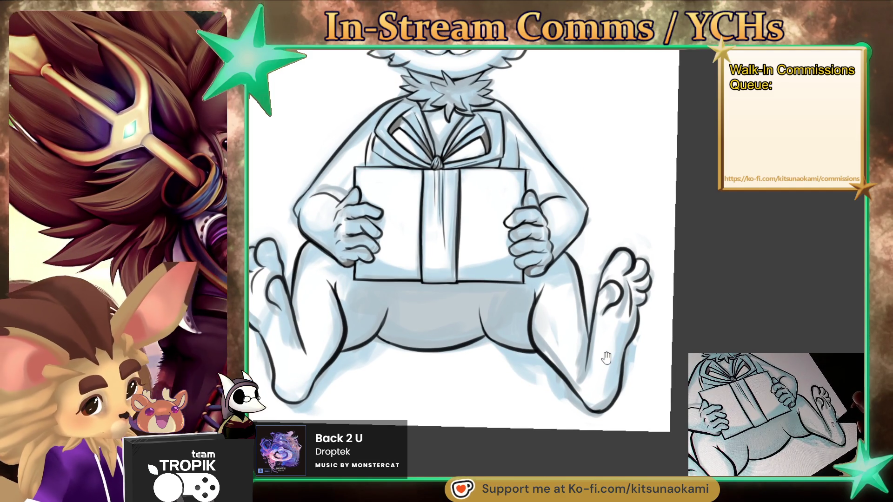
{"action": "scroll", "coordinate": [641, 300], "scroll_direction": "up", "scroll_amount": 5}
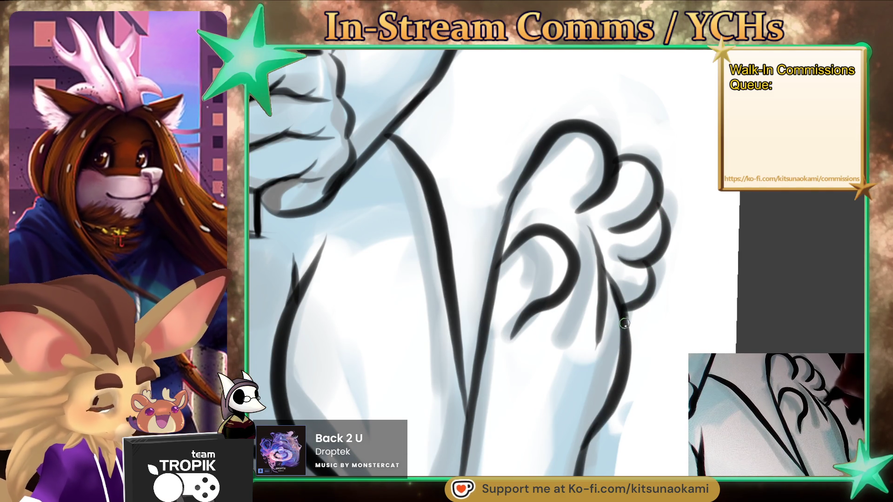
{"action": "scroll", "coordinate": [624, 331], "scroll_direction": "down", "scroll_amount": 5}
{"action": "scroll", "coordinate": [371, 251], "scroll_direction": "up", "scroll_amount": 5}
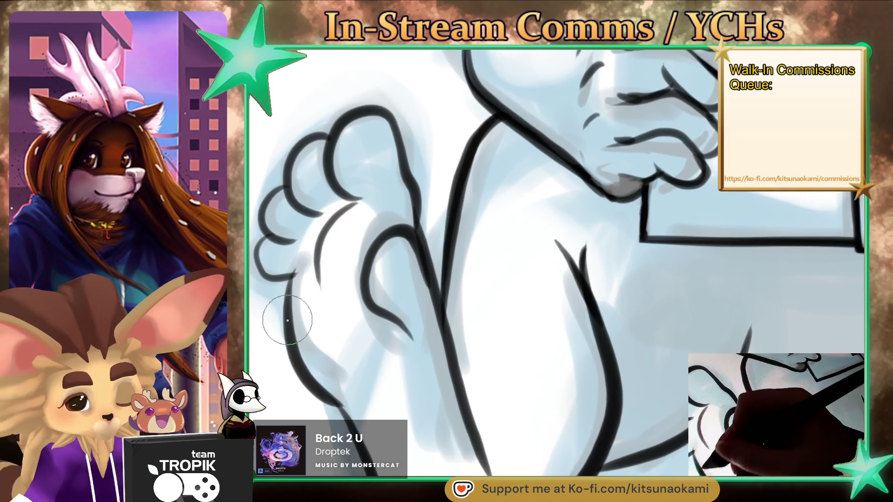
- Ink the forehead tuft's spikes and base line, plus the right ear's outer edge
{"action": "scroll", "coordinate": [569, 383], "scroll_direction": "down", "scroll_amount": 5}
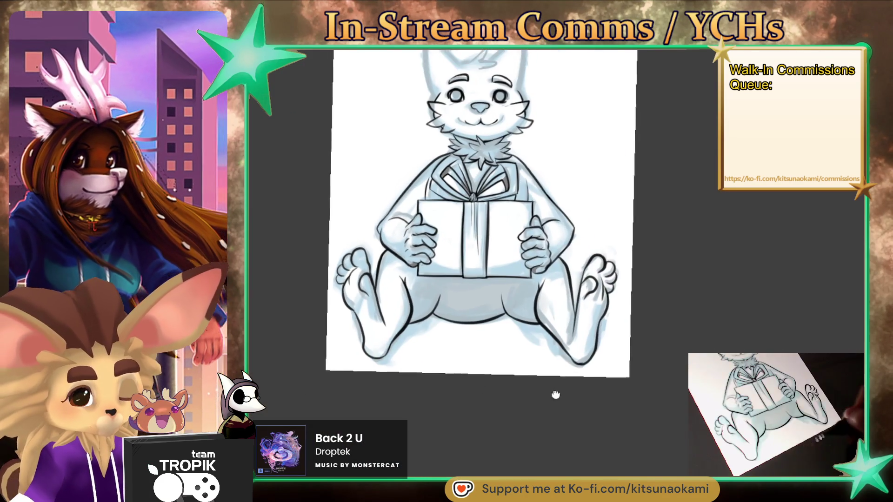
{"action": "scroll", "coordinate": [543, 378], "scroll_direction": "up", "scroll_amount": 2}
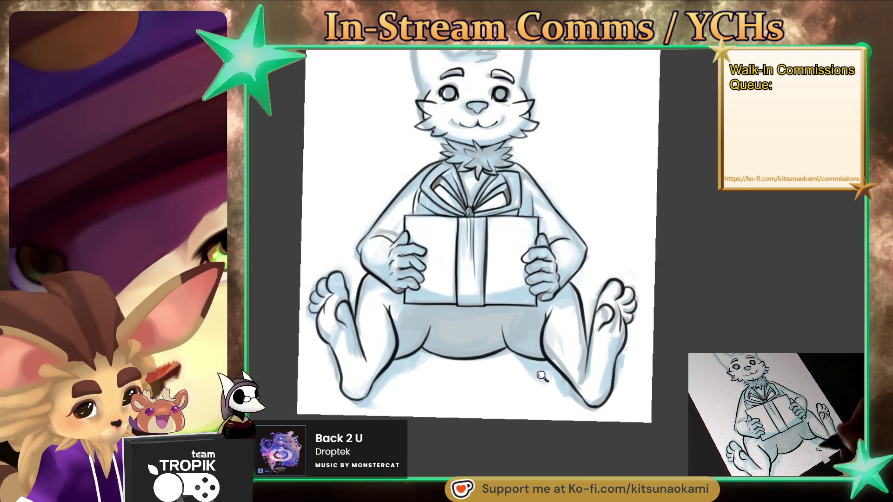
{"action": "scroll", "coordinate": [543, 378], "scroll_direction": "down", "scroll_amount": 2}
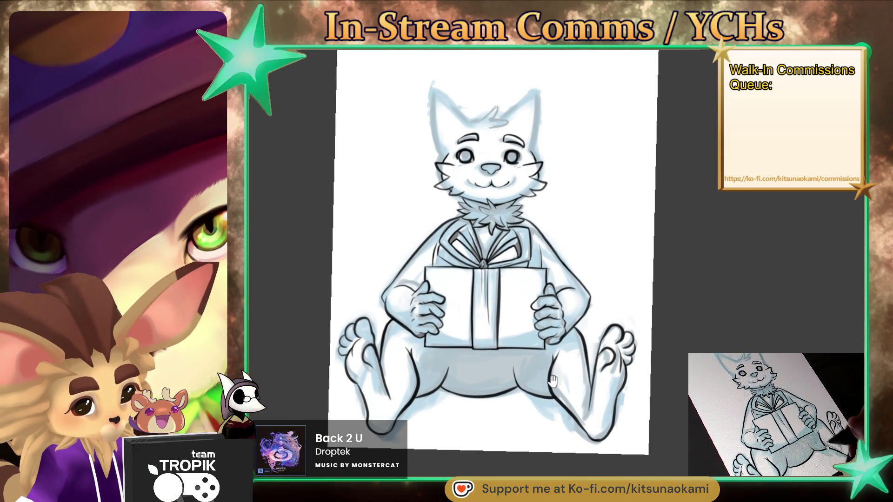
{"action": "scroll", "coordinate": [471, 193], "scroll_direction": "up", "scroll_amount": 5}
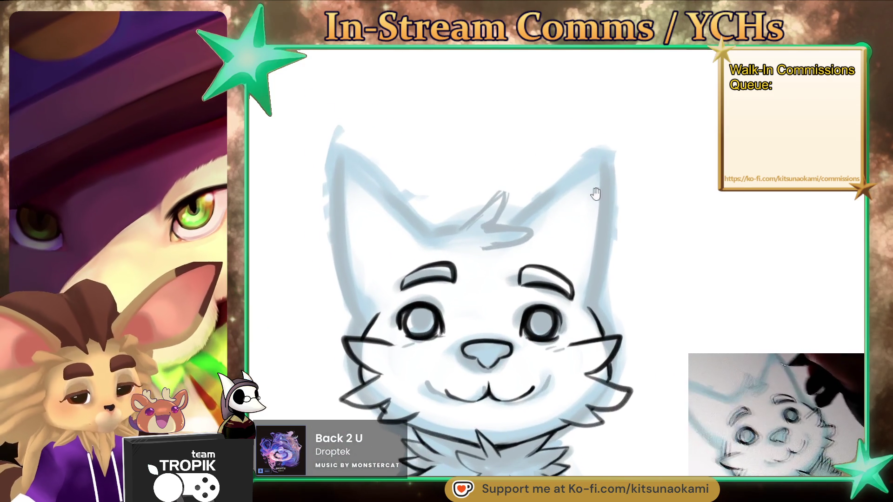
{"action": "mouse_move", "coordinate": [458, 254]}
{"action": "left_mouse_down"}
{"action": "mouse_move", "coordinate": [542, 237]}
{"action": "mouse_move", "coordinate": [464, 228]}
{"action": "left_mouse_up"}
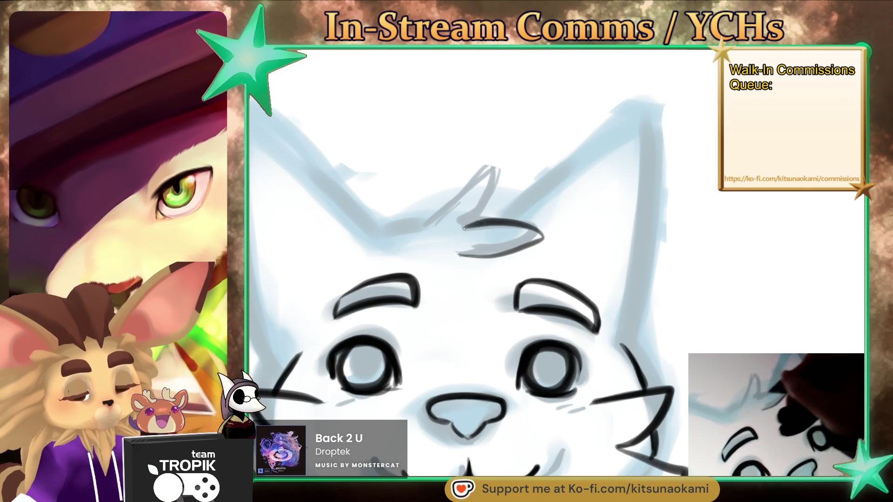
{"action": "left_click_drag", "start_coordinate": [494, 166], "coordinate": [425, 228]}
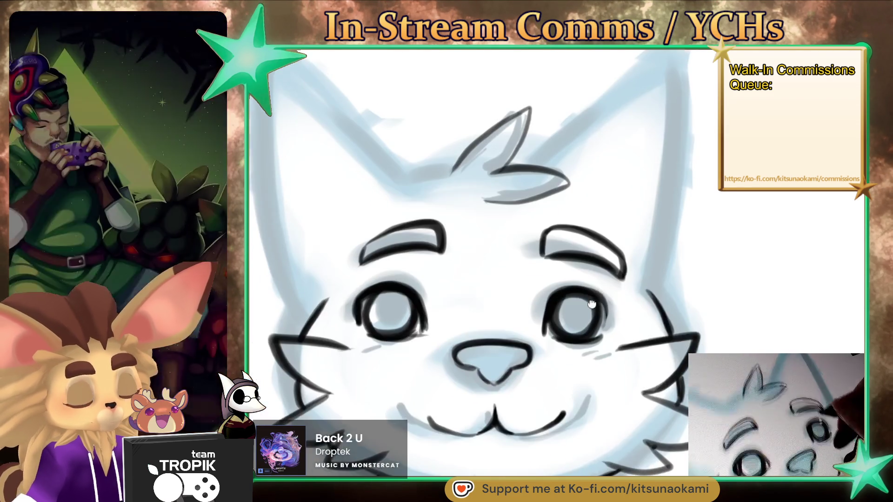
{"action": "left_click_drag", "start_coordinate": [502, 285], "coordinate": [530, 225]}
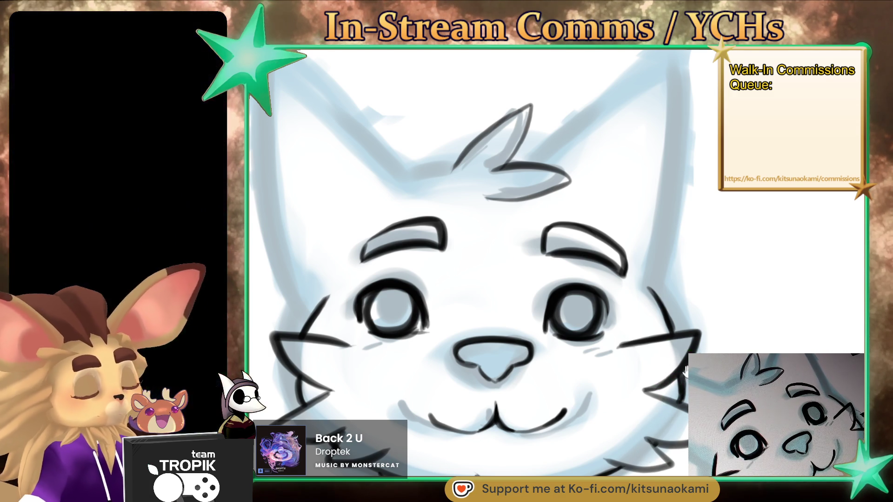
{"action": "left_click_drag", "start_coordinate": [684, 372], "coordinate": [721, 428]}
{"action": "left_click_drag", "start_coordinate": [488, 223], "coordinate": [449, 229]}
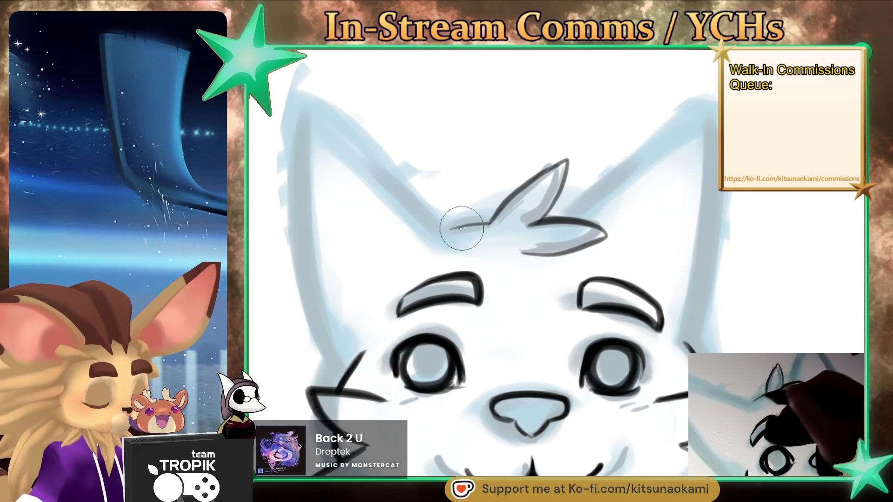
{"action": "mouse_move", "coordinate": [570, 217]}
{"action": "left_mouse_down"}
{"action": "mouse_move", "coordinate": [716, 93]}
{"action": "mouse_move", "coordinate": [714, 260]}
{"action": "mouse_move", "coordinate": [689, 334]}
{"action": "left_mouse_up"}
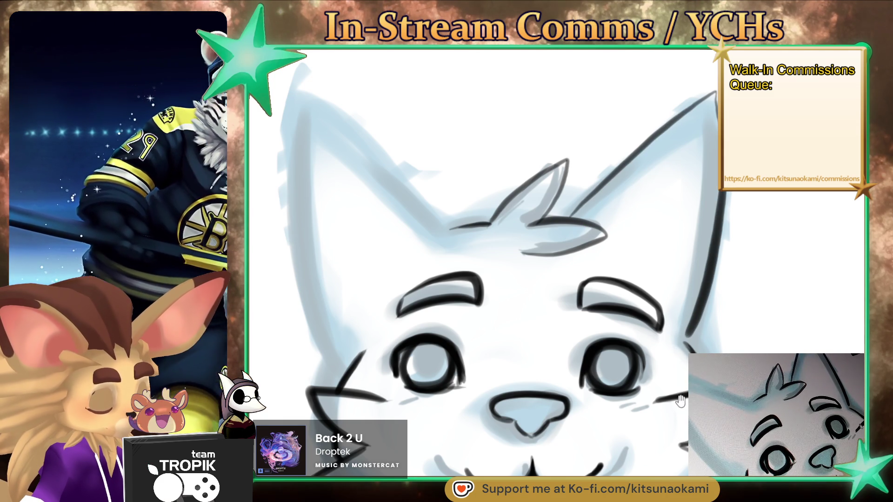
- Rotating the canvas as needed, ink the left ear line, a doubled cheek line and the lower-left jaw
{"action": "left_click_drag", "start_coordinate": [680, 401], "coordinate": [566, 245]}
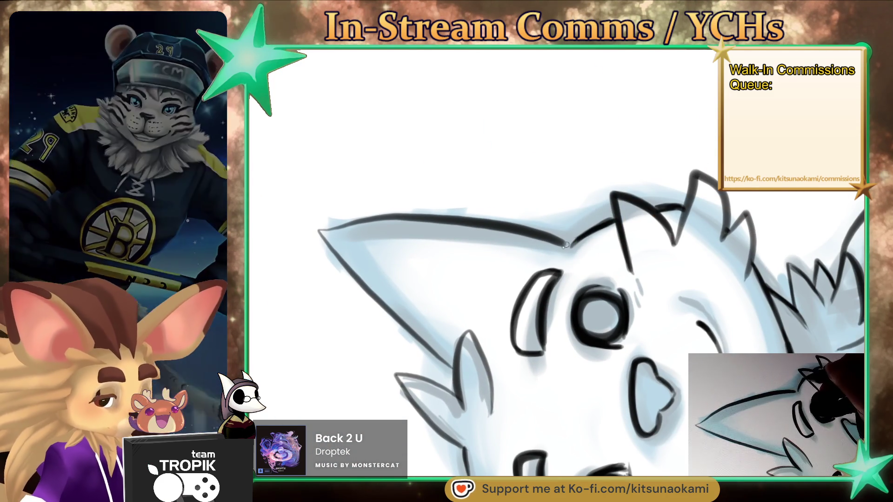
{"action": "left_click_drag", "start_coordinate": [506, 292], "coordinate": [588, 234]}
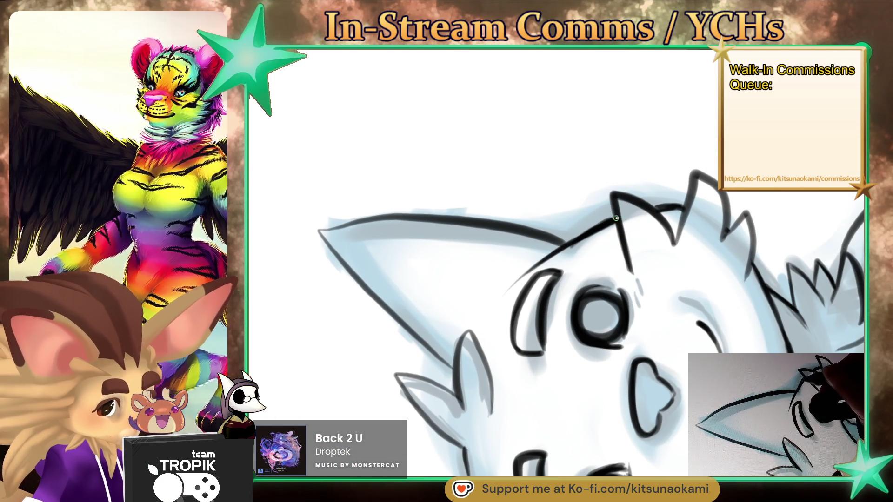
{"action": "left_click_drag", "start_coordinate": [564, 276], "coordinate": [588, 321]}
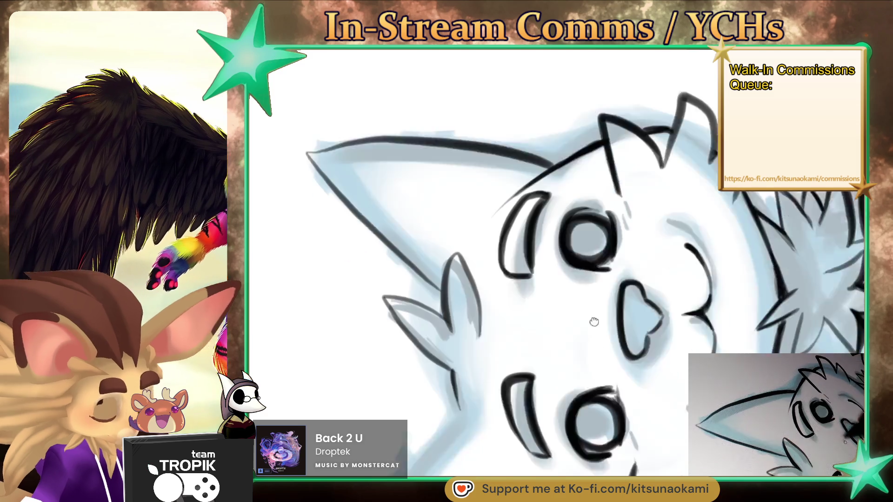
{"action": "left_click_drag", "start_coordinate": [377, 385], "coordinate": [603, 390]}
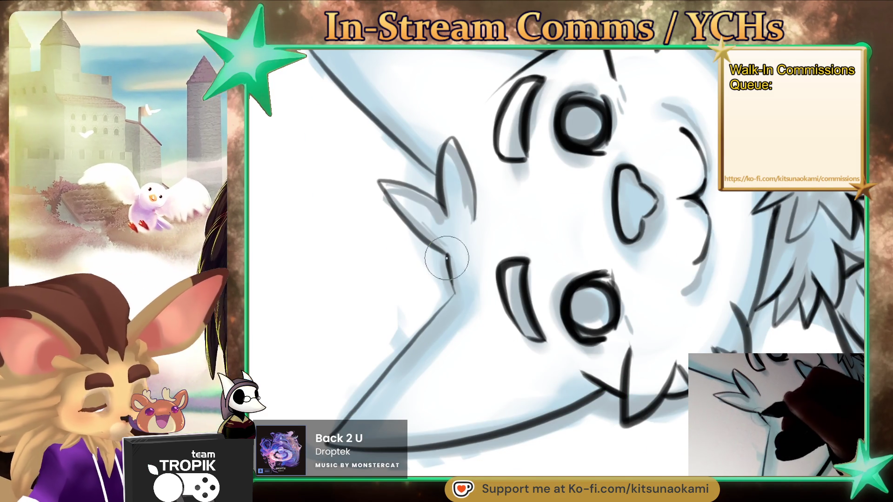
{"action": "left_click_drag", "start_coordinate": [453, 293], "coordinate": [325, 435]}
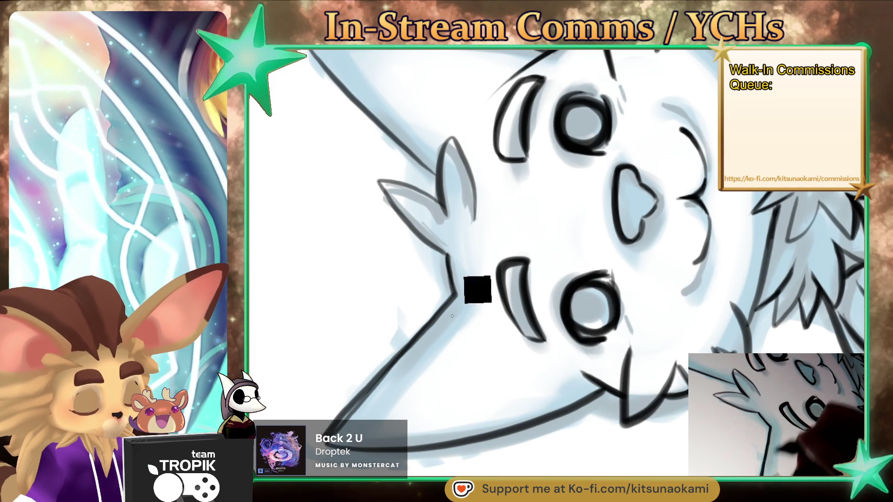
{"action": "left_click_drag", "start_coordinate": [439, 314], "coordinate": [343, 421]}
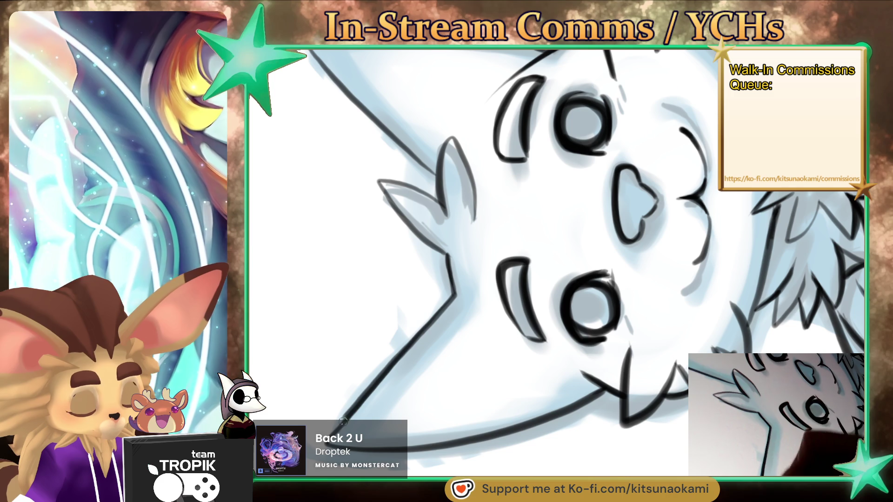
{"action": "mouse_move", "coordinate": [564, 403]}
{"action": "left_mouse_down"}
{"action": "mouse_move", "coordinate": [589, 392]}
{"action": "mouse_move", "coordinate": [561, 350]}
{"action": "left_mouse_up"}
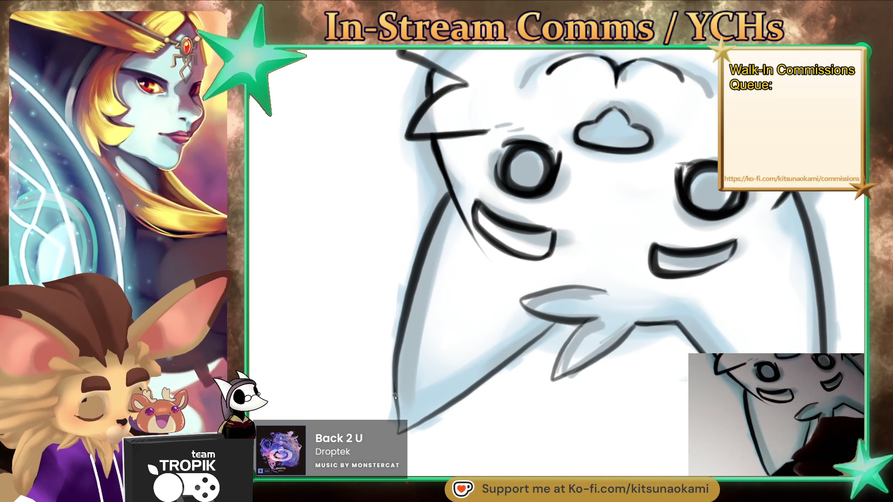
{"action": "mouse_move", "coordinate": [403, 433]}
{"action": "left_mouse_down"}
{"action": "mouse_move", "coordinate": [543, 332]}
{"action": "mouse_move", "coordinate": [428, 269]}
{"action": "left_mouse_up"}
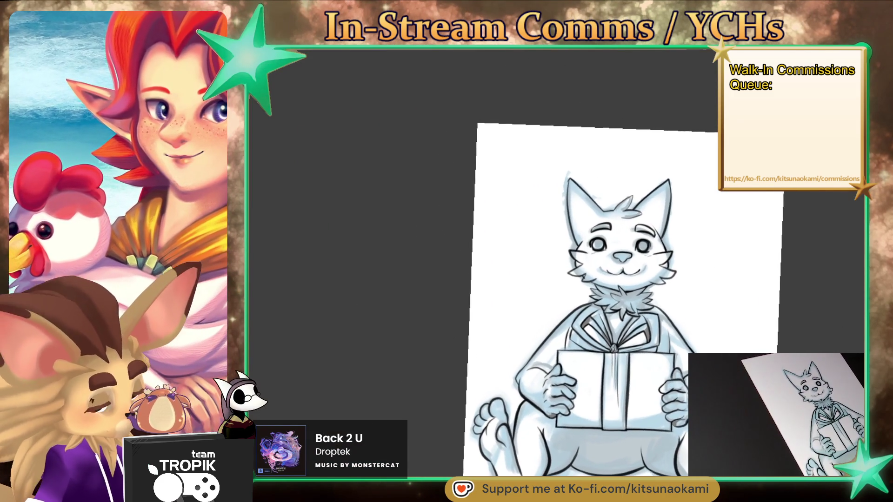
{"action": "left_click_drag", "start_coordinate": [605, 326], "coordinate": [551, 272]}
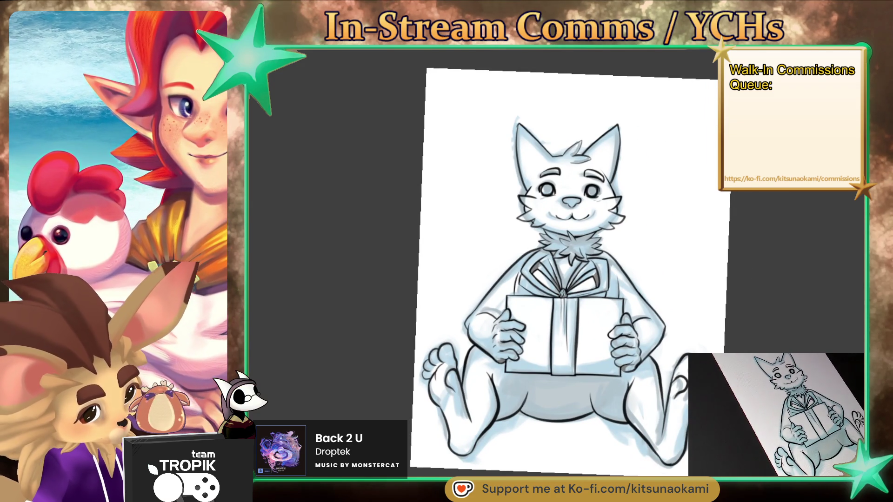
{"action": "left_click_drag", "start_coordinate": [572, 202], "coordinate": [546, 226]}
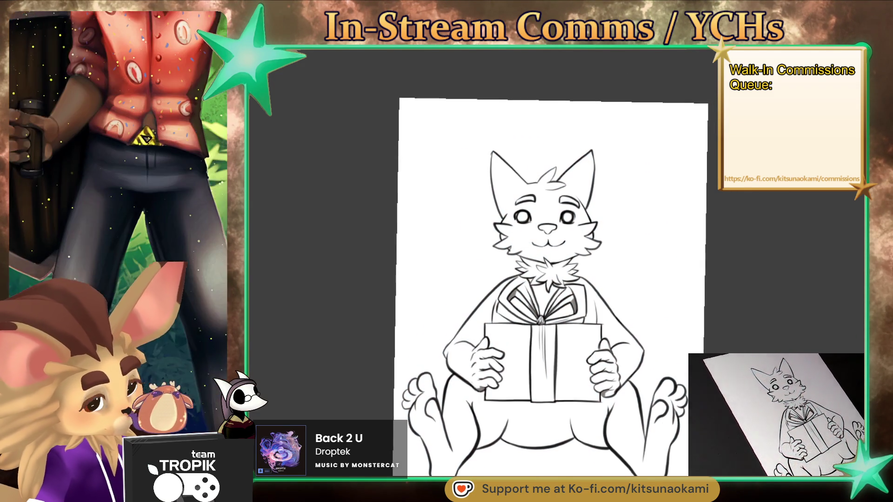
{"action": "left_click_drag", "start_coordinate": [551, 279], "coordinate": [569, 330]}
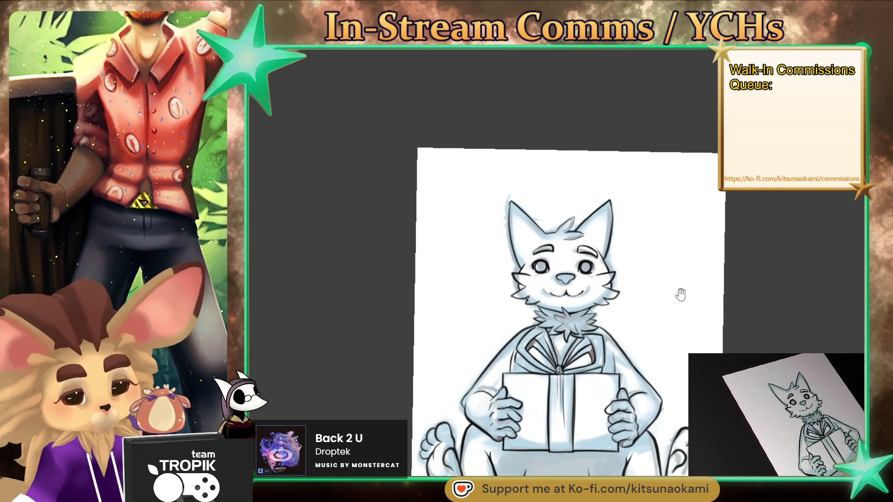
- Erase the cat's right ear outline and redraw it cleanly from tip to cheek
{"action": "scroll", "coordinate": [671, 299], "scroll_direction": "up", "scroll_amount": 5}
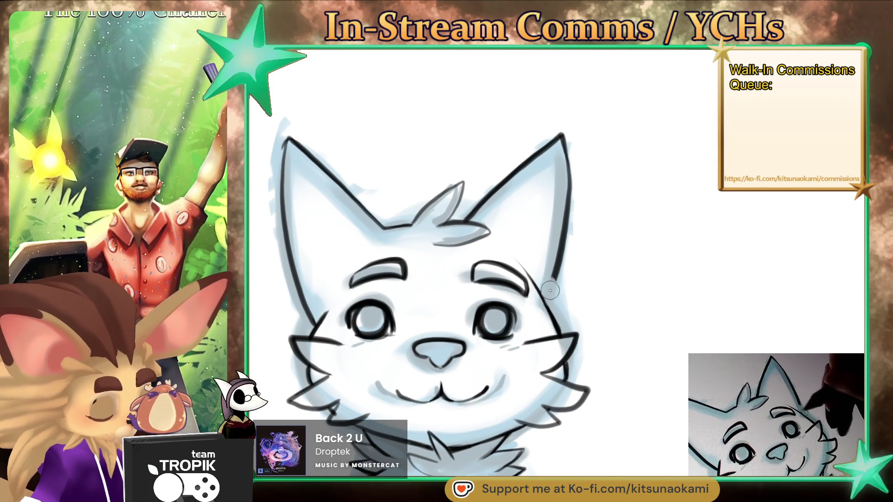
{"action": "left_click_drag", "start_coordinate": [550, 291], "coordinate": [576, 132]}
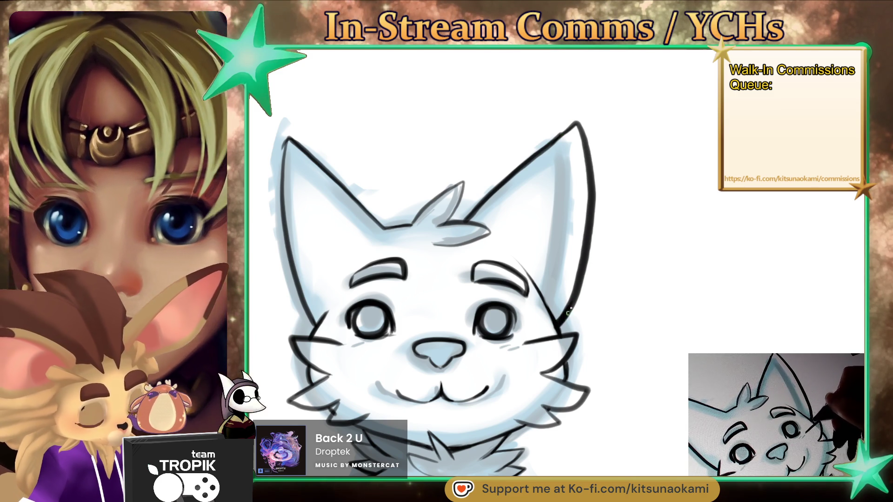
{"action": "scroll", "coordinate": [568, 311], "scroll_direction": "down", "scroll_amount": 5}
{"action": "left_click_drag", "start_coordinate": [615, 441], "coordinate": [616, 464]}
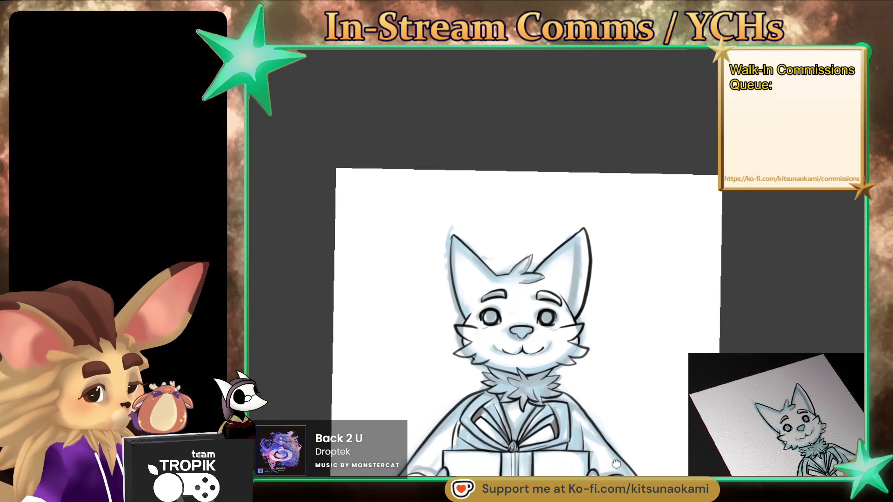
{"action": "scroll", "coordinate": [607, 197], "scroll_direction": "up", "scroll_amount": 5}
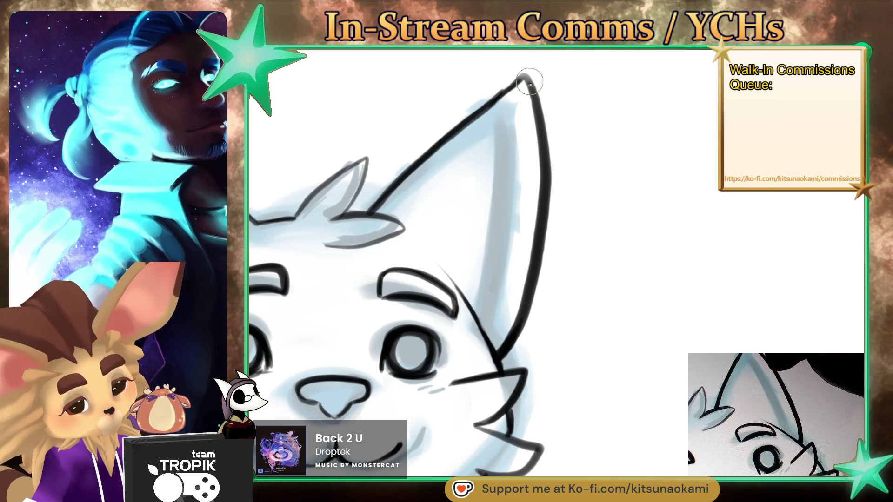
{"action": "left_click_drag", "start_coordinate": [530, 84], "coordinate": [502, 350]}
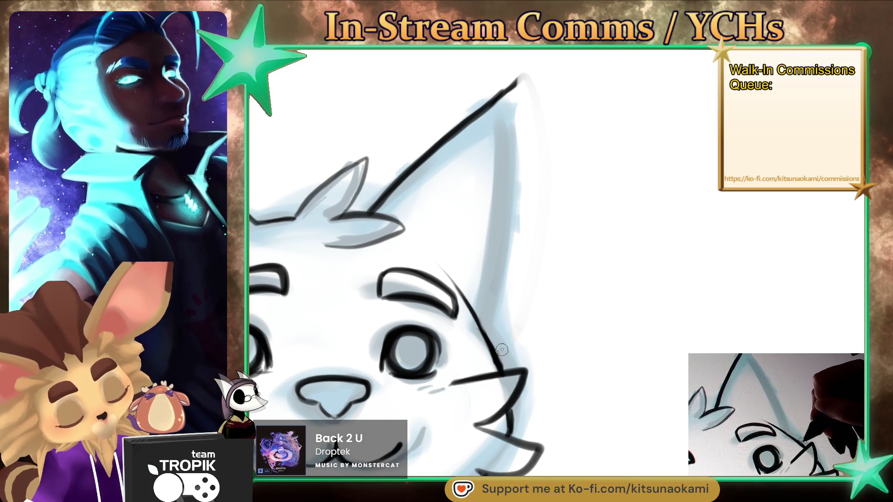
{"action": "left_click_drag", "start_coordinate": [519, 80], "coordinate": [502, 333]}
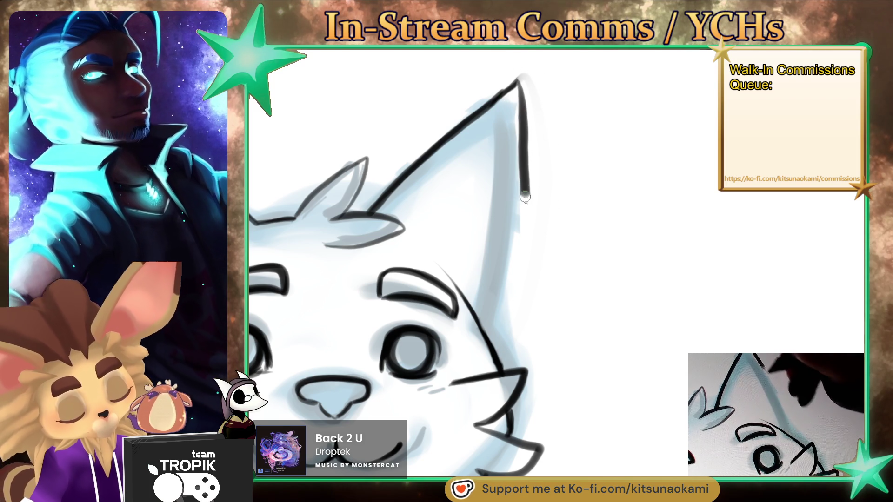
{"action": "scroll", "coordinate": [502, 333], "scroll_direction": "down", "scroll_amount": 10}
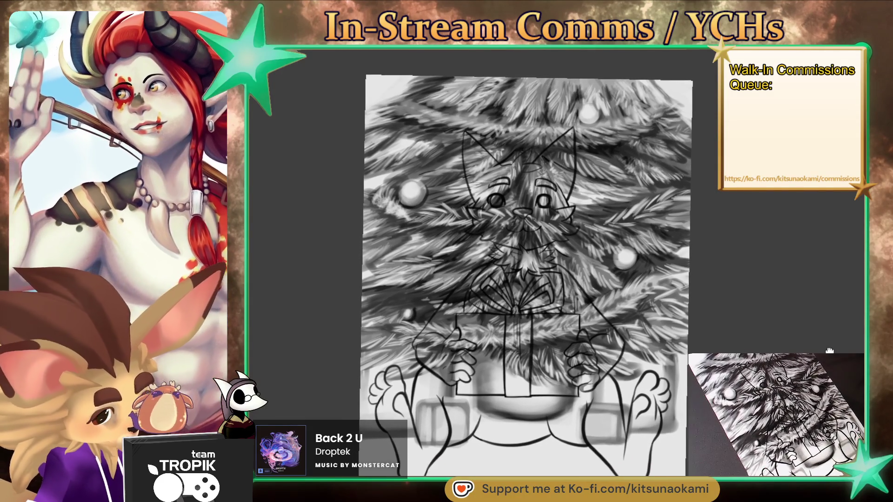
- Nudge the view of the tree painting and magic-wand select the background around the cat
{"action": "left_click_drag", "start_coordinate": [829, 351], "coordinate": [828, 351]}
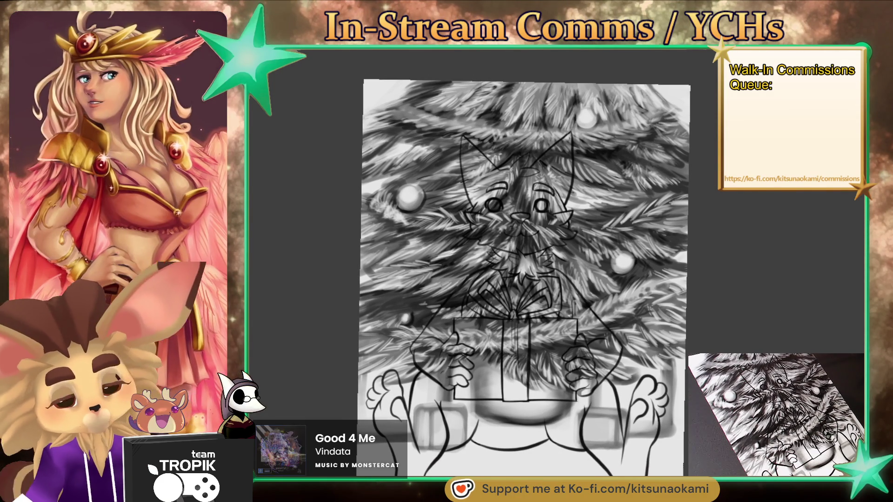
{"action": "left_click", "coordinate": [661, 358]}
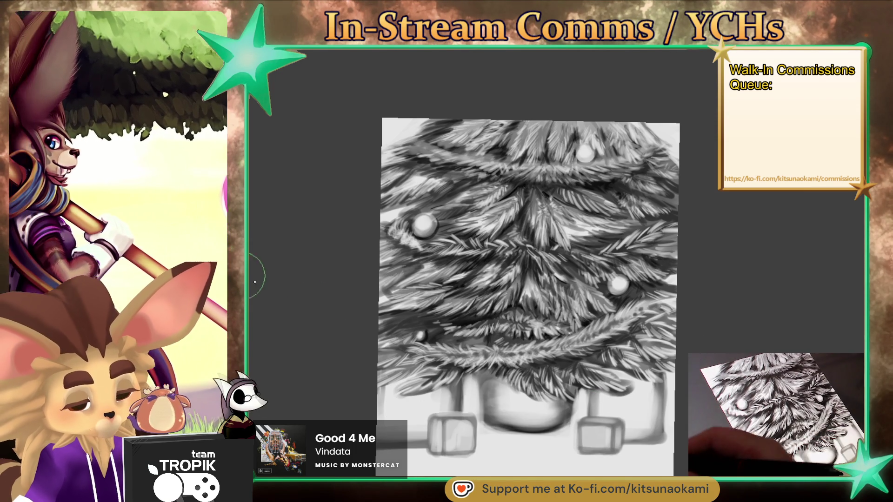
- Shade grey floor bands behind and around the gift boxes, darkest along the canvas bottom
{"action": "left_click_drag", "start_coordinate": [560, 467], "coordinate": [556, 448]}
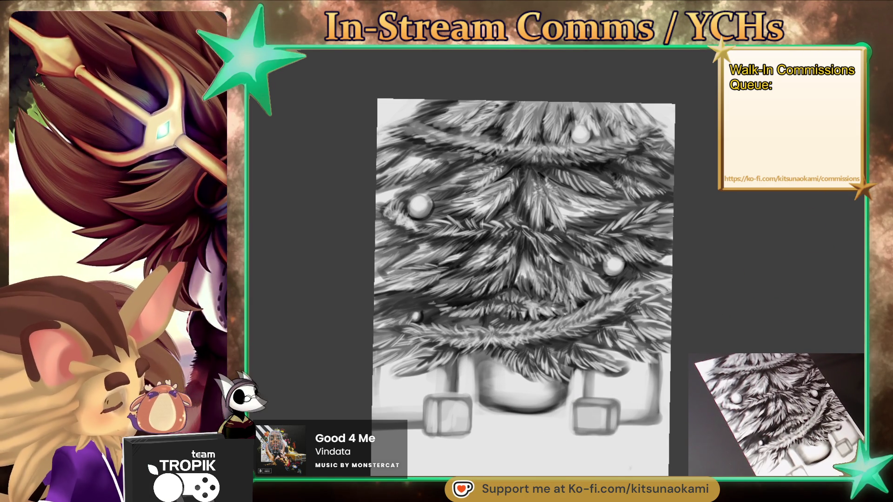
{"action": "mouse_move", "coordinate": [404, 423]}
{"action": "left_mouse_down"}
{"action": "mouse_move", "coordinate": [672, 419]}
{"action": "mouse_move", "coordinate": [409, 404]}
{"action": "left_mouse_up"}
{"action": "mouse_move", "coordinate": [669, 393]}
{"action": "left_mouse_down"}
{"action": "mouse_move", "coordinate": [411, 406]}
{"action": "mouse_move", "coordinate": [669, 418]}
{"action": "mouse_move", "coordinate": [377, 419]}
{"action": "left_mouse_up"}
{"action": "mouse_move", "coordinate": [475, 437]}
{"action": "left_mouse_down"}
{"action": "mouse_move", "coordinate": [372, 425]}
{"action": "mouse_move", "coordinate": [670, 451]}
{"action": "left_mouse_up"}
{"action": "mouse_move", "coordinate": [605, 453]}
{"action": "left_mouse_down"}
{"action": "mouse_move", "coordinate": [372, 453]}
{"action": "mouse_move", "coordinate": [668, 458]}
{"action": "left_mouse_up"}
{"action": "mouse_move", "coordinate": [372, 463]}
{"action": "left_mouse_down"}
{"action": "mouse_move", "coordinate": [669, 433]}
{"action": "mouse_move", "coordinate": [388, 463]}
{"action": "mouse_move", "coordinate": [668, 465]}
{"action": "mouse_move", "coordinate": [407, 465]}
{"action": "left_mouse_up"}
{"action": "left_click_drag", "start_coordinate": [688, 389], "coordinate": [574, 424]}
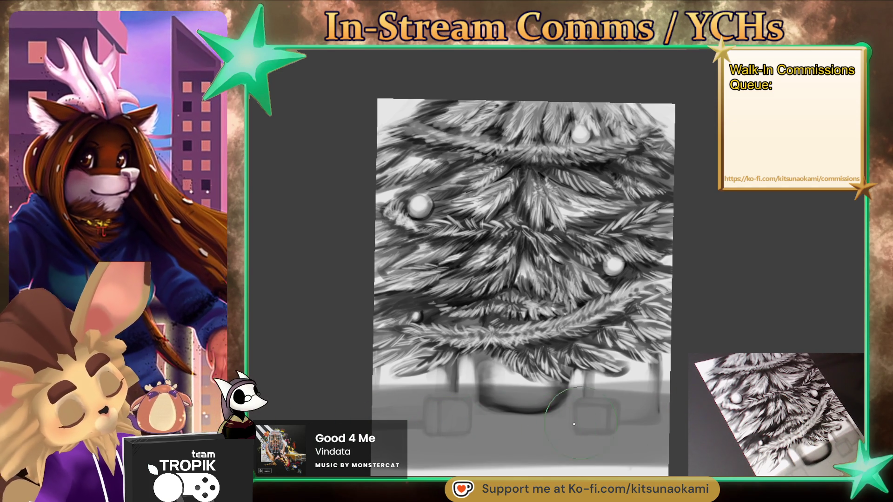
{"action": "left_click_drag", "start_coordinate": [656, 388], "coordinate": [372, 388]}
{"action": "left_click_drag", "start_coordinate": [664, 469], "coordinate": [573, 469]}
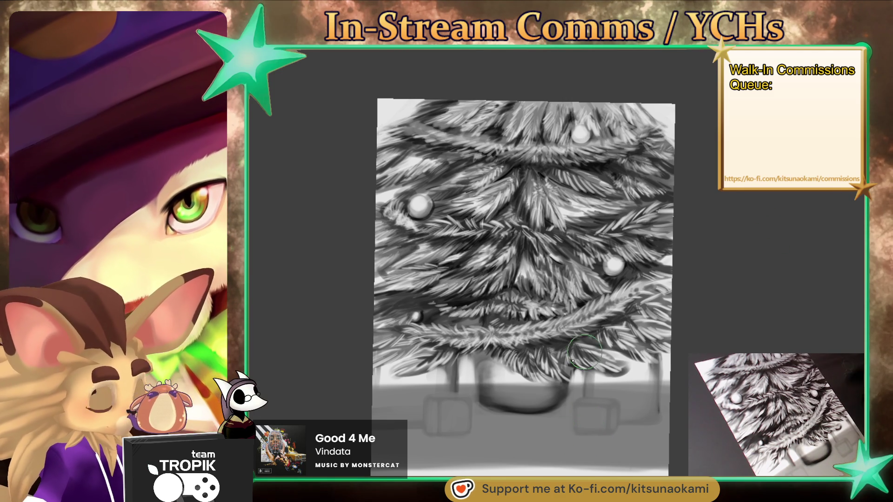
- Paint dark diagonal skirt folds and ground shading beneath the pot, then sample black
{"action": "mouse_move", "coordinate": [500, 410]}
{"action": "left_mouse_down"}
{"action": "mouse_move", "coordinate": [472, 442]}
{"action": "mouse_move", "coordinate": [544, 448]}
{"action": "left_mouse_up"}
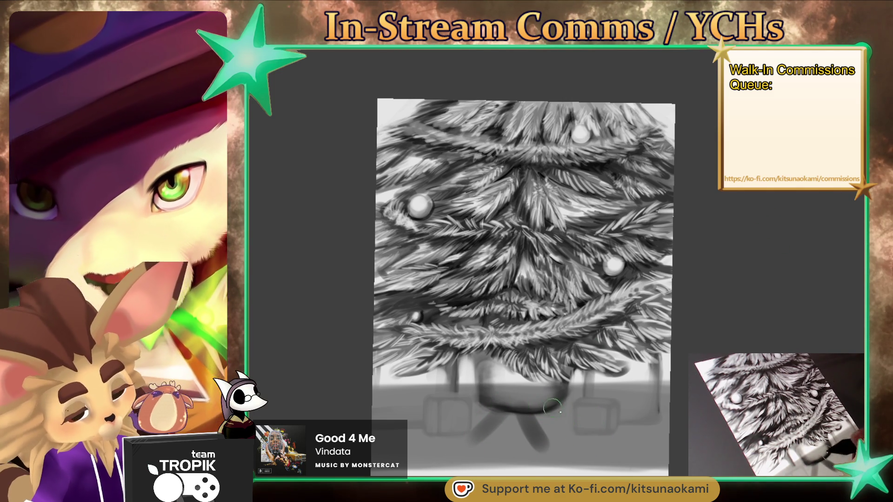
{"action": "left_click_drag", "start_coordinate": [553, 408], "coordinate": [623, 440]}
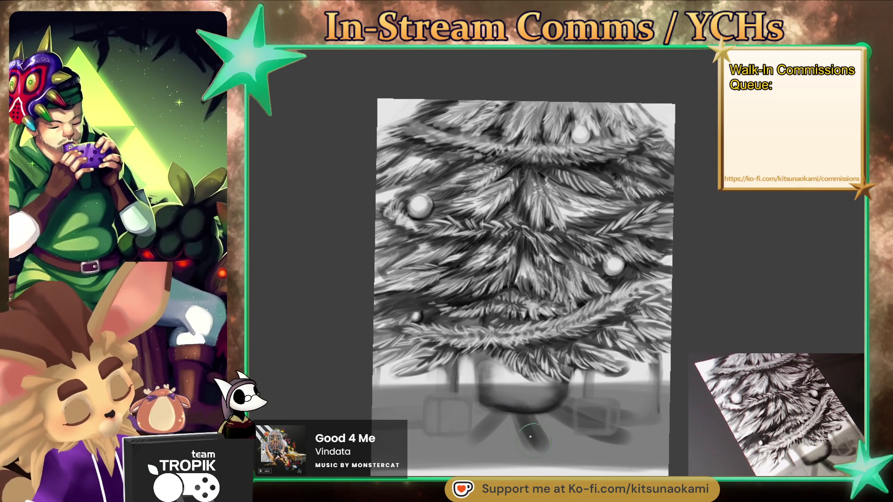
{"action": "left_click_drag", "start_coordinate": [502, 395], "coordinate": [428, 418]}
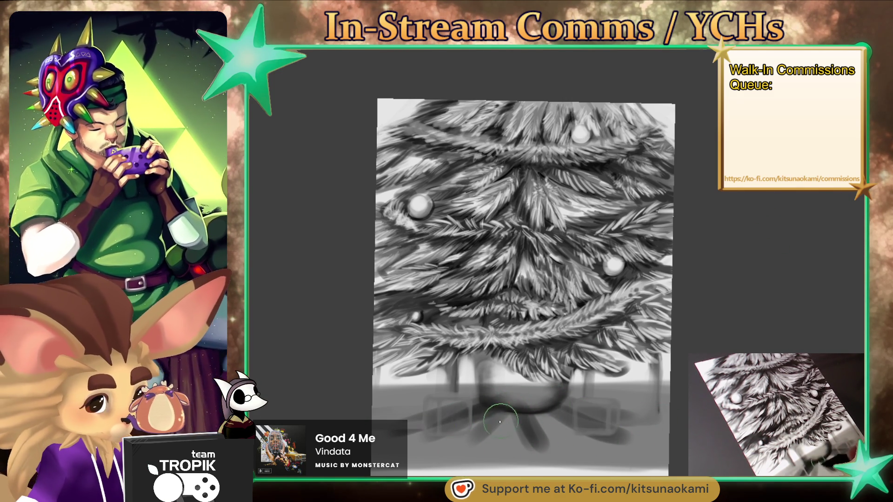
{"action": "left_click_drag", "start_coordinate": [502, 409], "coordinate": [382, 442]}
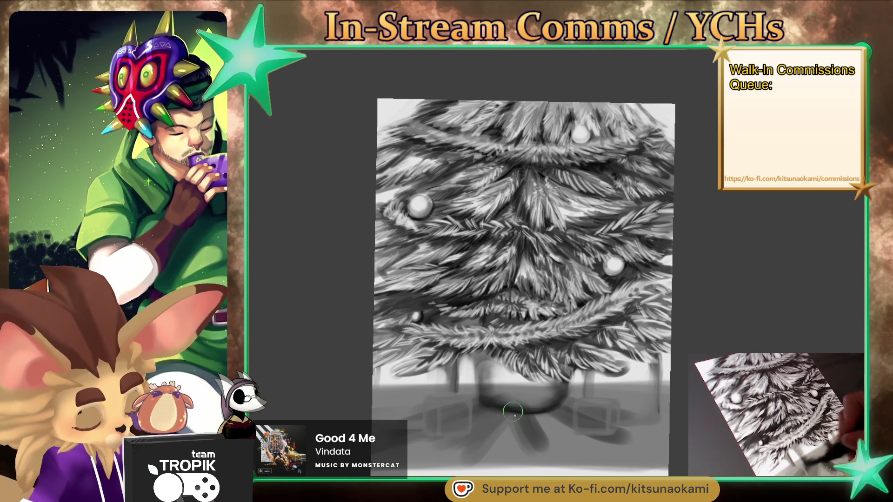
{"action": "left_click_drag", "start_coordinate": [513, 411], "coordinate": [601, 415]}
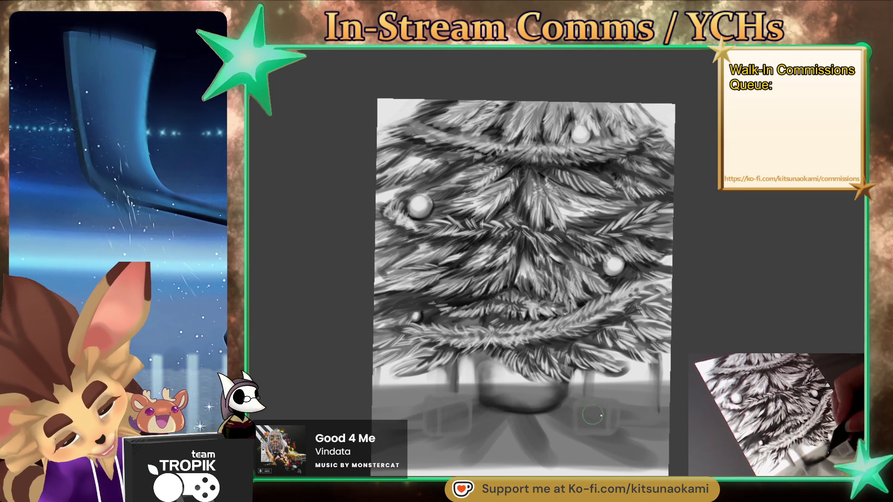
{"action": "mouse_move", "coordinate": [601, 415]}
{"action": "left_mouse_down"}
{"action": "mouse_move", "coordinate": [574, 442]}
{"action": "mouse_move", "coordinate": [486, 447]}
{"action": "left_mouse_up"}
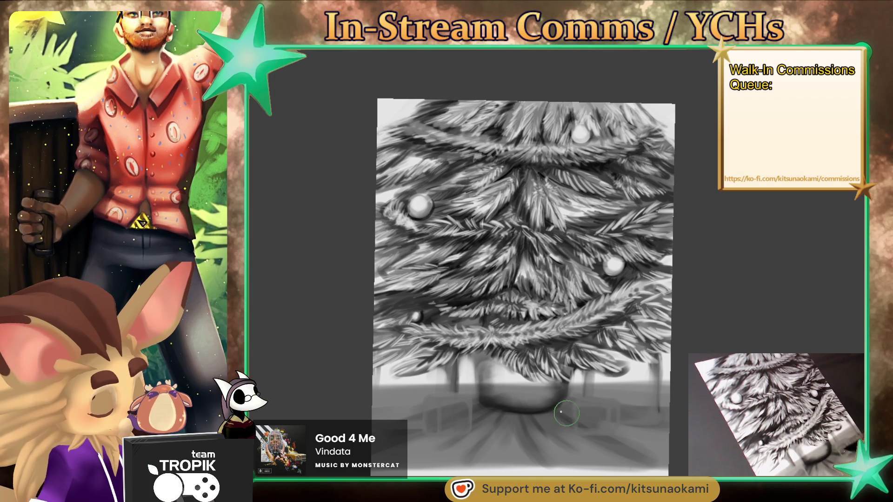
{"action": "left_click", "coordinate": [586, 424], "text": "ctrl"}
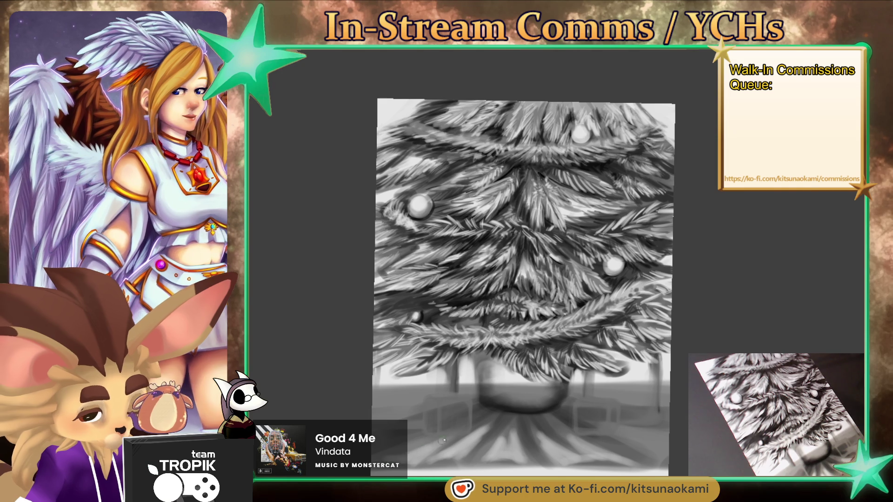
- Rotate the canvas and brush soft light strokes across the tree skirt folds
{"action": "left_click_drag", "start_coordinate": [465, 429], "coordinate": [722, 290]}
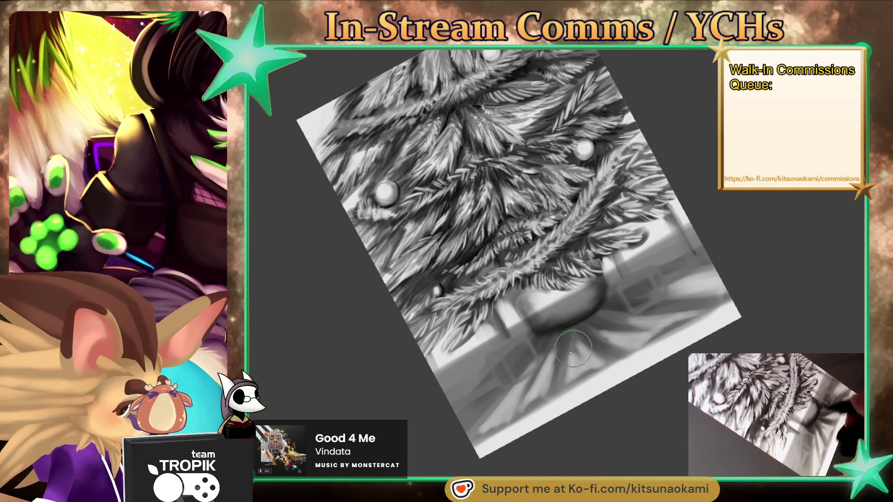
{"action": "left_click_drag", "start_coordinate": [553, 360], "coordinate": [530, 409]}
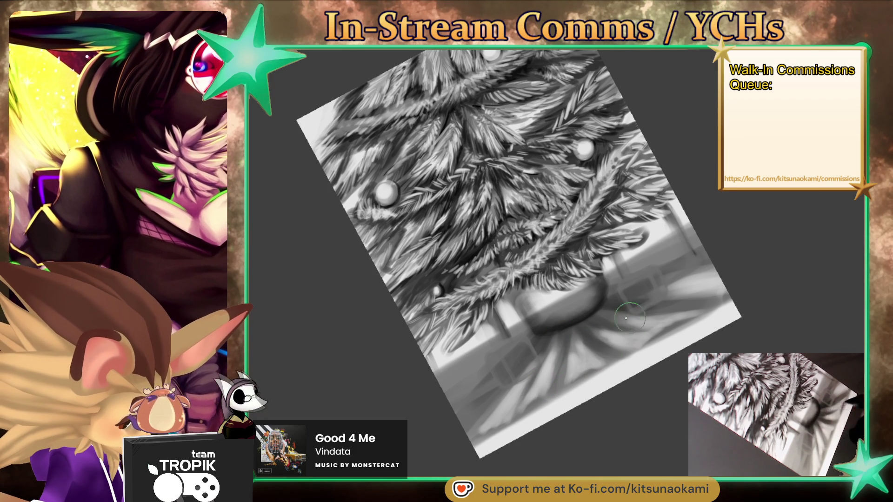
{"action": "left_click_drag", "start_coordinate": [639, 329], "coordinate": [517, 402]}
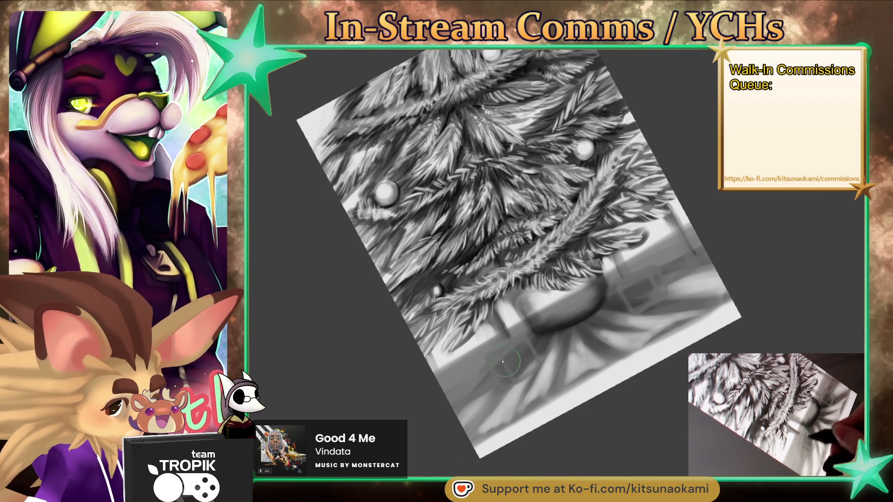
{"action": "left_click_drag", "start_coordinate": [404, 389], "coordinate": [432, 370]}
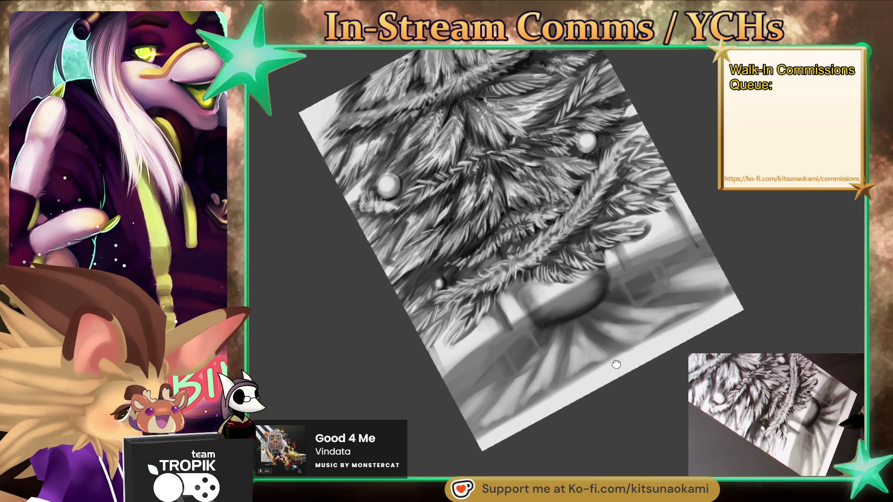
{"action": "left_click_drag", "start_coordinate": [612, 341], "coordinate": [613, 332]}
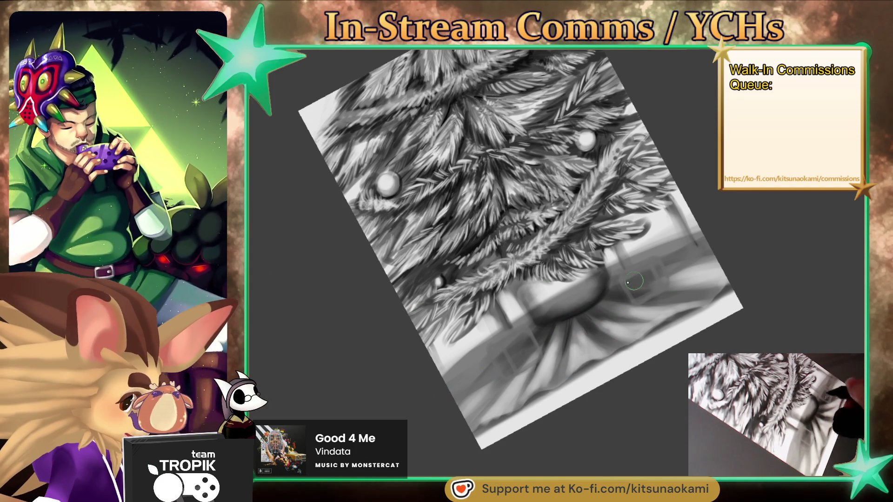
- Reset the canvas rotation and paint white highlights on the pot's top and the gift box
{"action": "key", "text": "ctrl+0"}
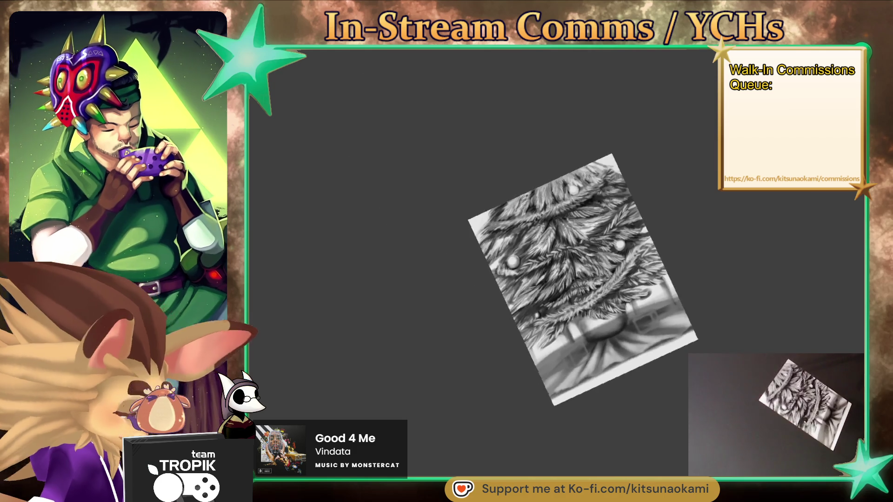
{"action": "scroll", "coordinate": [724, 298], "scroll_direction": "up", "scroll_amount": 3}
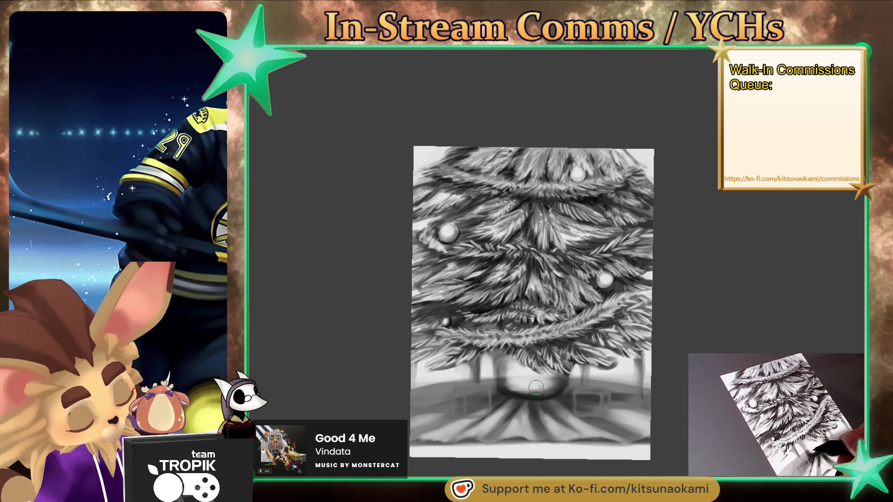
{"action": "mouse_move", "coordinate": [536, 387]}
{"action": "left_mouse_down"}
{"action": "mouse_move", "coordinate": [512, 385]}
{"action": "mouse_move", "coordinate": [523, 386]}
{"action": "left_mouse_up"}
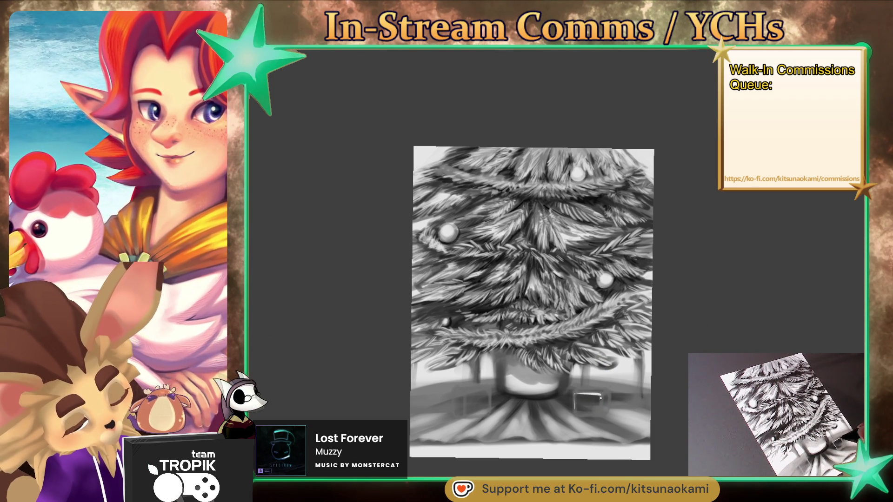
{"action": "left_click_drag", "start_coordinate": [600, 398], "coordinate": [599, 410]}
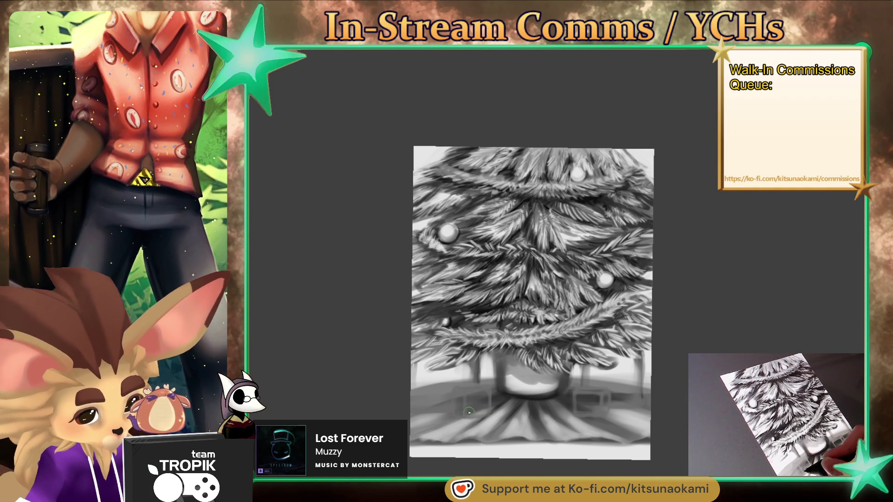
- Darken both presents beside the pot and add a light highlight on the right one's top
{"action": "left_click_drag", "start_coordinate": [458, 415], "coordinate": [458, 396]}
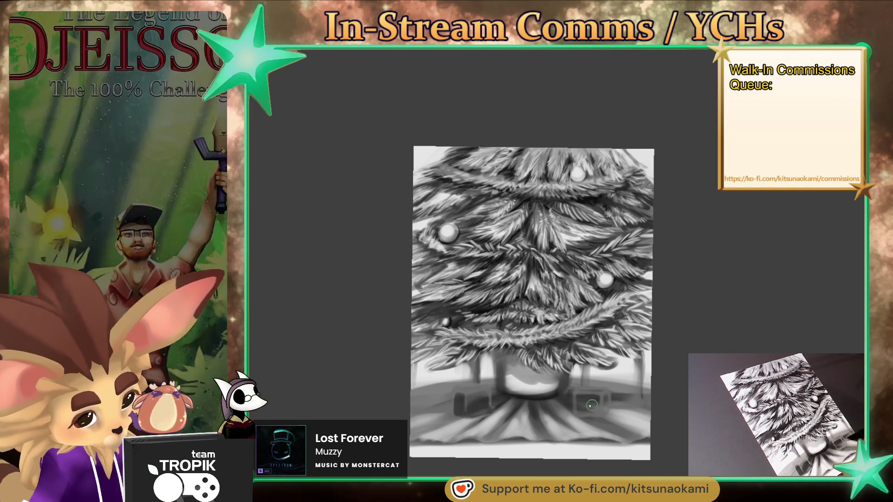
{"action": "left_click_drag", "start_coordinate": [608, 398], "coordinate": [591, 408]}
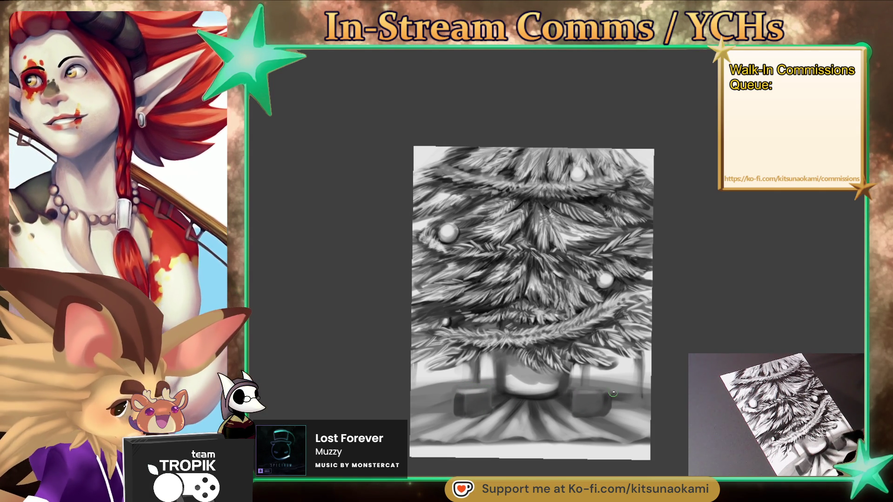
{"action": "left_click_drag", "start_coordinate": [577, 393], "coordinate": [609, 393]}
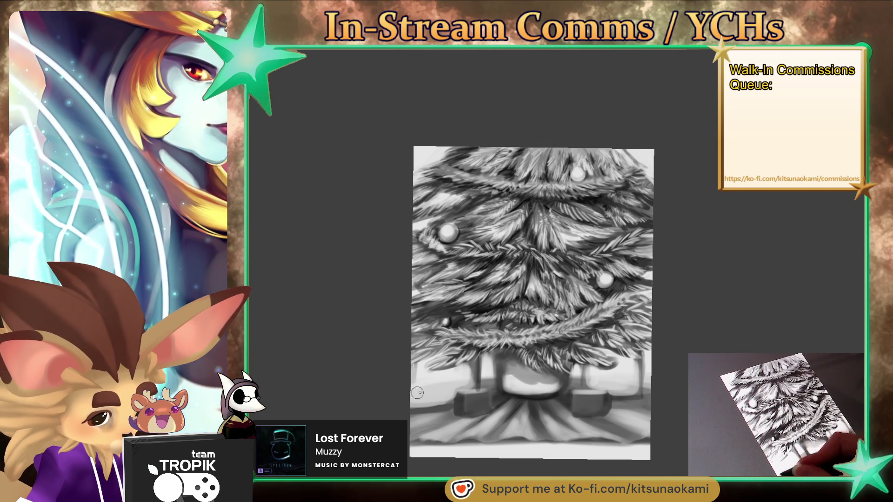
- Sample a dark grey from the painting and pan to the lower right of the canvas
{"action": "left_click", "coordinate": [447, 408], "text": "ctrl"}
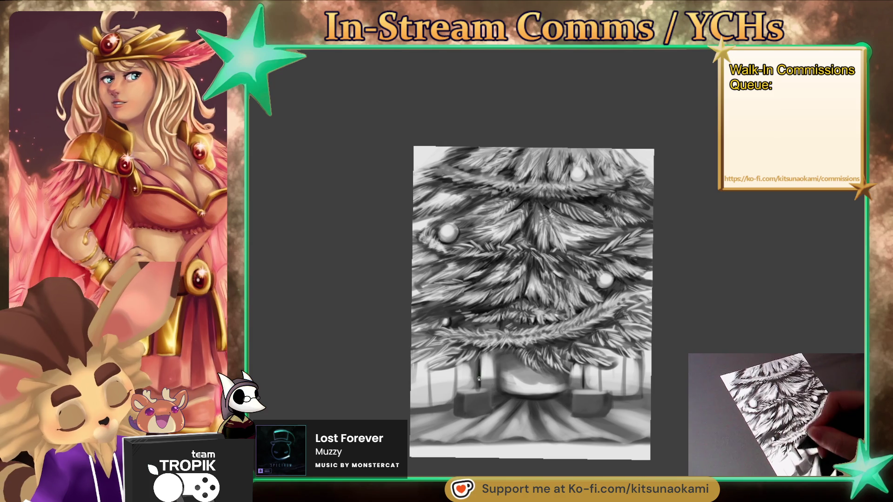
{"action": "left_click_drag", "start_coordinate": [556, 437], "coordinate": [603, 404]}
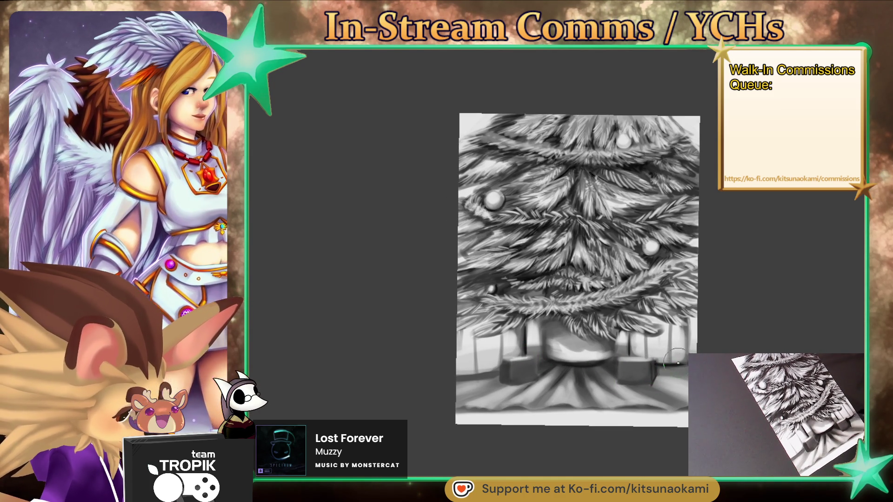
- Darken the skirt by the gifts, sample a dark foliage tone, and turn on guide lines
{"action": "left_click_drag", "start_coordinate": [496, 375], "coordinate": [457, 375]}
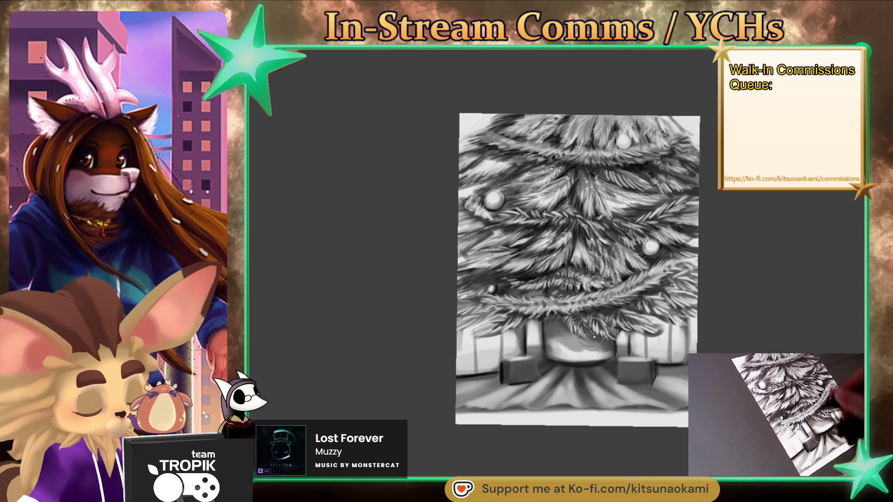
{"action": "left_click", "coordinate": [572, 264], "text": "alt"}
{"action": "left_click_drag", "start_coordinate": [572, 264], "coordinate": [592, 296]}
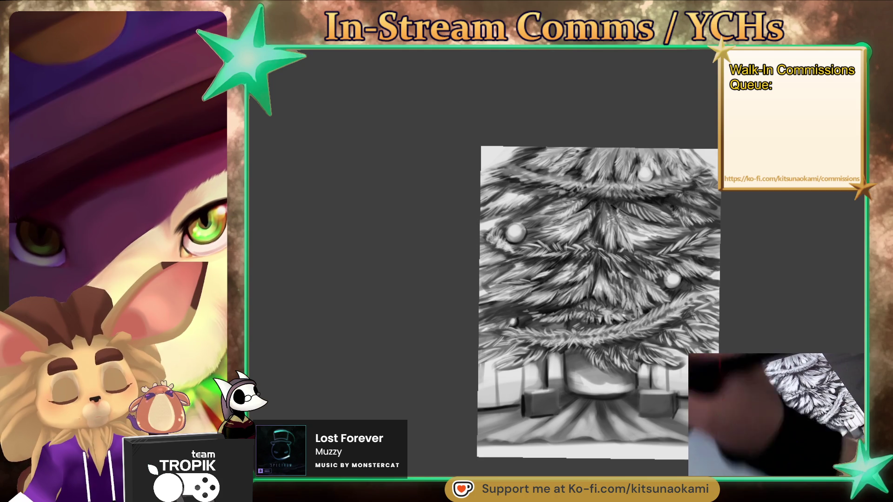
{"action": "key", "text": "ctrl+semicolon"}
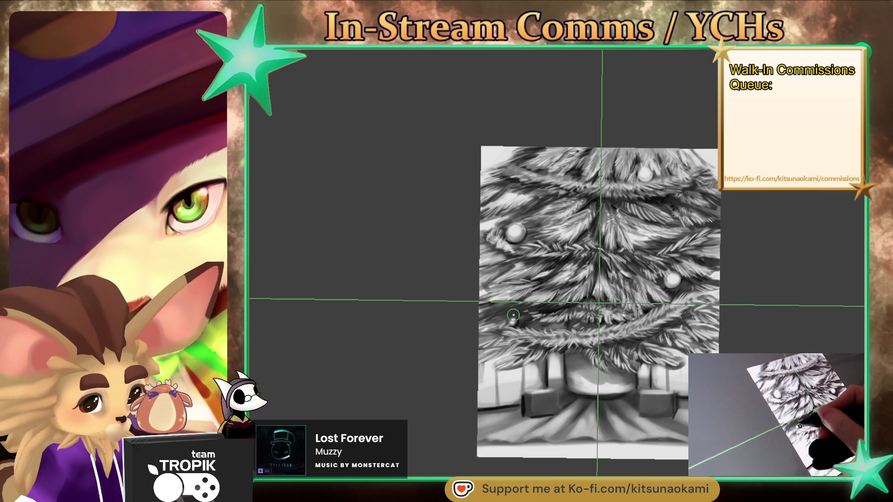
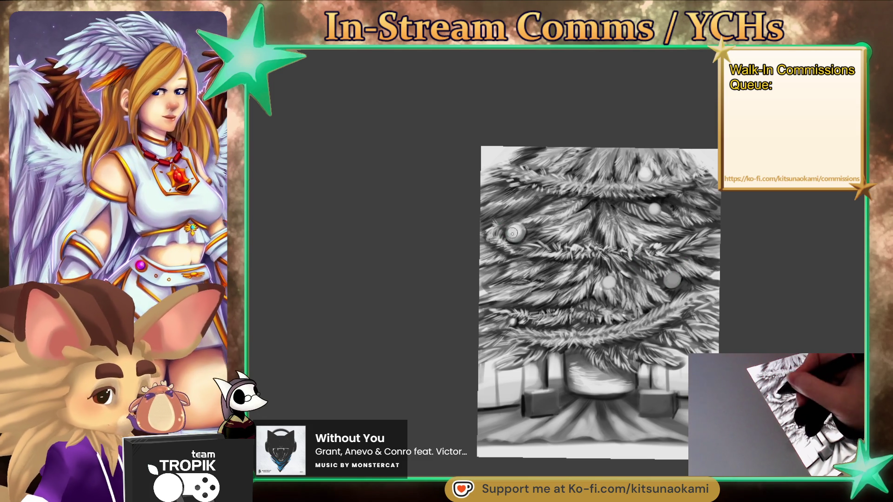
- Darken the white ornament on the tree's left and dab a bright ornament onto the tree
{"action": "left_click_drag", "start_coordinate": [515, 228], "coordinate": [517, 230]}
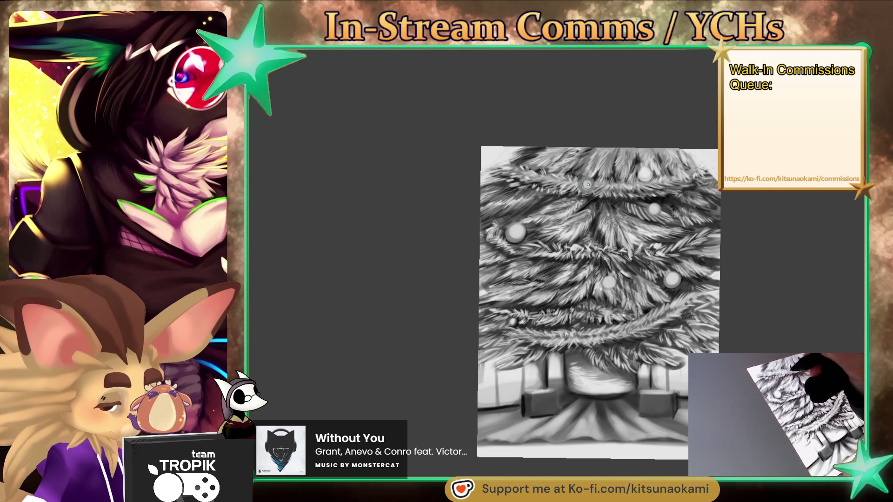
{"action": "left_click", "coordinate": [588, 184]}
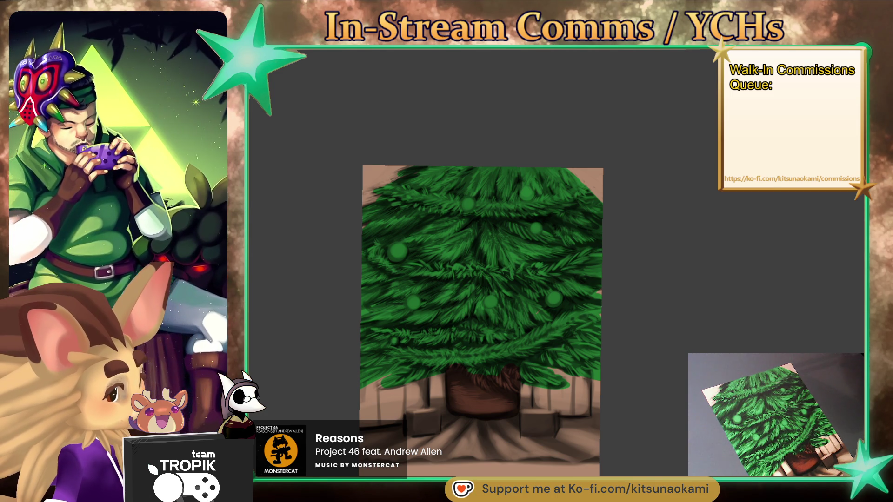
- Paint a dark red skirt along the bottom and repaint the trunk's lower part brown
{"action": "mouse_move", "coordinate": [477, 450]}
{"action": "left_mouse_down"}
{"action": "mouse_move", "coordinate": [549, 453]}
{"action": "mouse_move", "coordinate": [600, 440]}
{"action": "mouse_move", "coordinate": [604, 424]}
{"action": "mouse_move", "coordinate": [567, 413]}
{"action": "mouse_move", "coordinate": [610, 422]}
{"action": "mouse_move", "coordinate": [419, 412]}
{"action": "mouse_move", "coordinate": [346, 427]}
{"action": "mouse_move", "coordinate": [424, 428]}
{"action": "mouse_move", "coordinate": [360, 444]}
{"action": "left_mouse_up"}
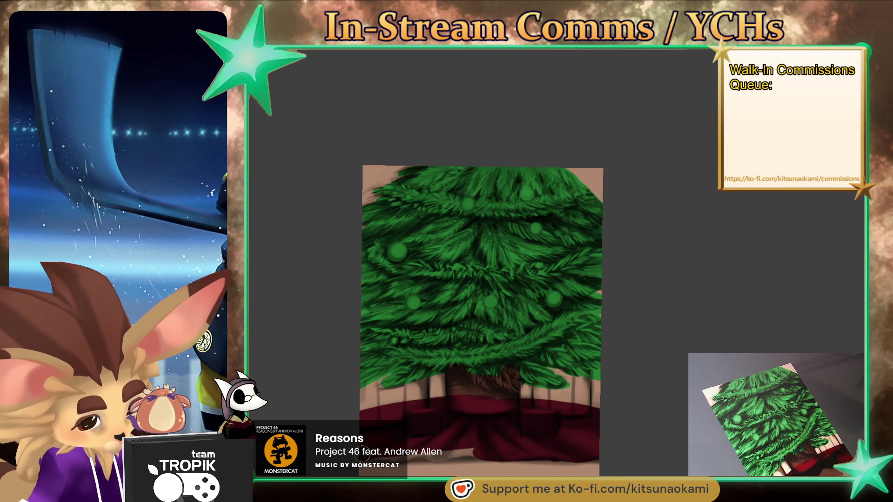
{"action": "key", "text": "bracketright"}
{"action": "key", "text": "bracketright"}
{"action": "key", "text": "bracketright"}
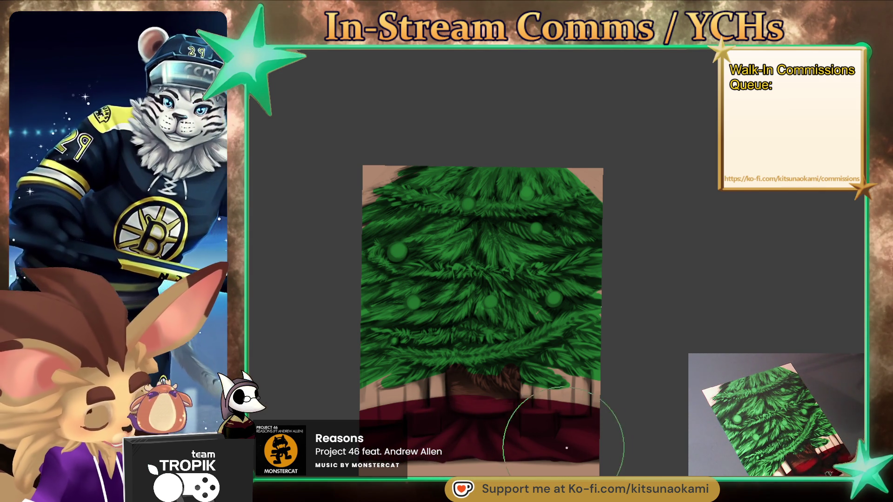
{"action": "key", "text": "bracketleft"}
{"action": "key", "text": "bracketleft"}
{"action": "key", "text": "bracketleft"}
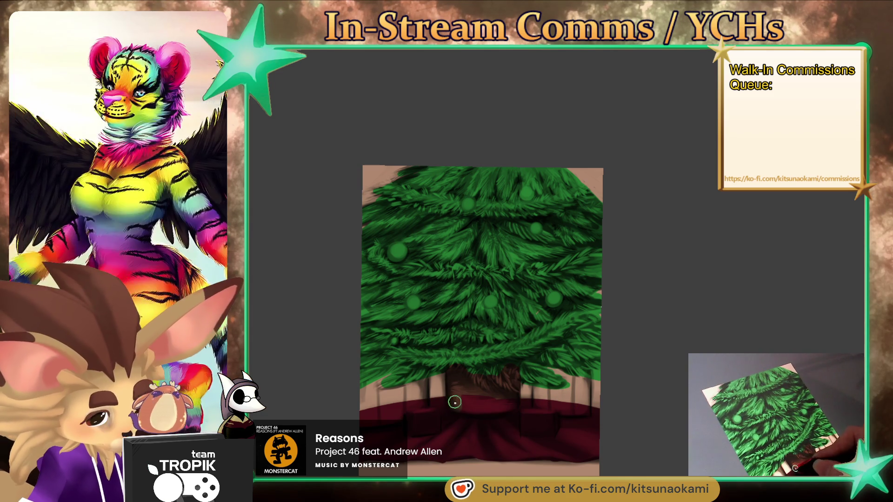
{"action": "left_click_drag", "start_coordinate": [455, 402], "coordinate": [479, 399]}
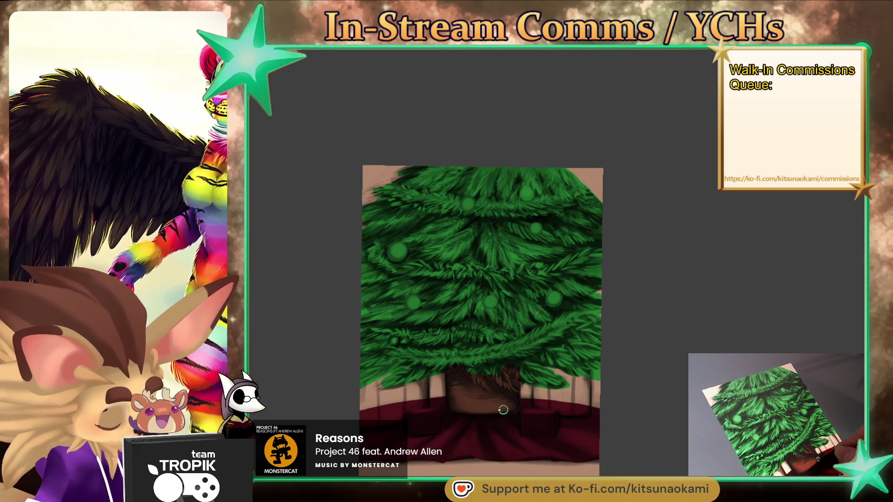
- Rotate and zoom onto the tree's upper-left, brushing dark green needles over the tan edge
{"action": "left_click_drag", "start_coordinate": [528, 329], "coordinate": [564, 459]}
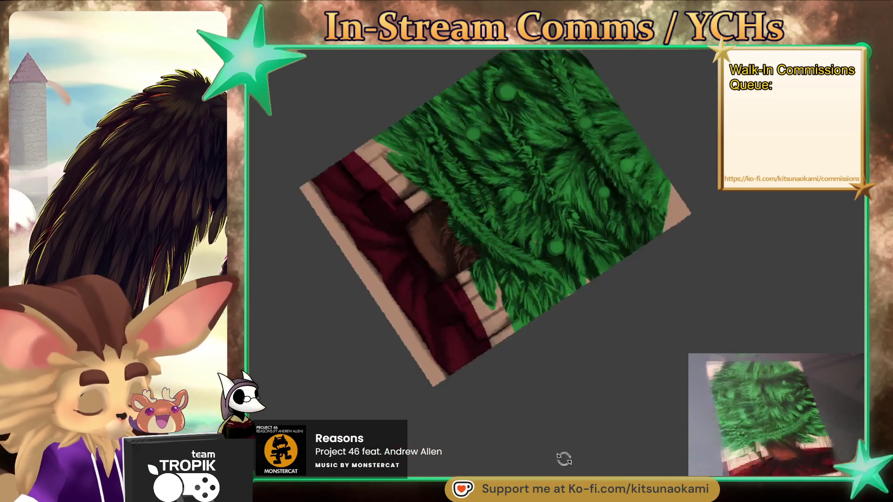
{"action": "key", "text": "Escape"}
{"action": "scroll", "coordinate": [548, 113], "scroll_direction": "up", "scroll_amount": 5}
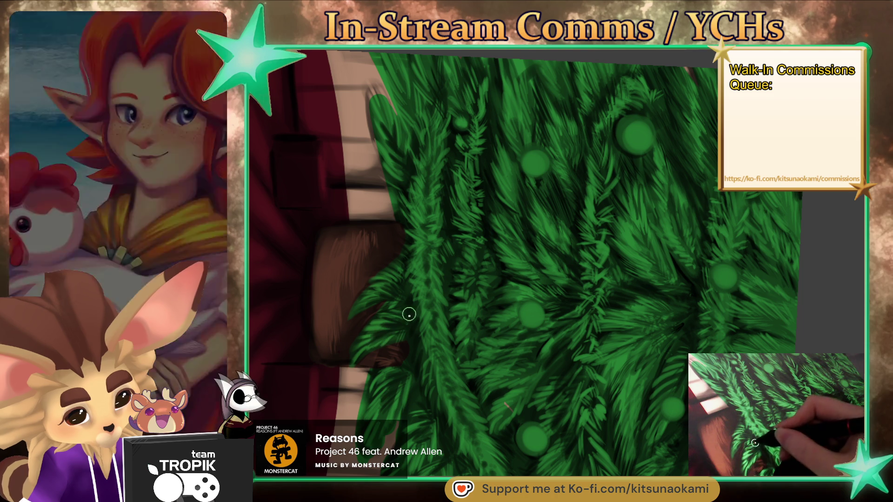
{"action": "left_click_drag", "start_coordinate": [412, 343], "coordinate": [435, 271]}
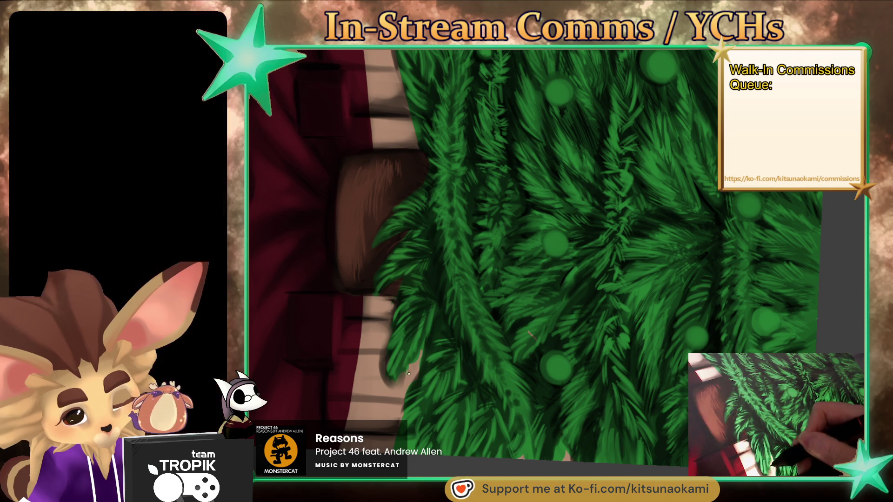
{"action": "mouse_move", "coordinate": [409, 374]}
{"action": "left_mouse_down"}
{"action": "mouse_move", "coordinate": [607, 434]}
{"action": "mouse_move", "coordinate": [574, 319]}
{"action": "left_mouse_up"}
{"action": "scroll", "coordinate": [482, 175], "scroll_direction": "up", "scroll_amount": 5}
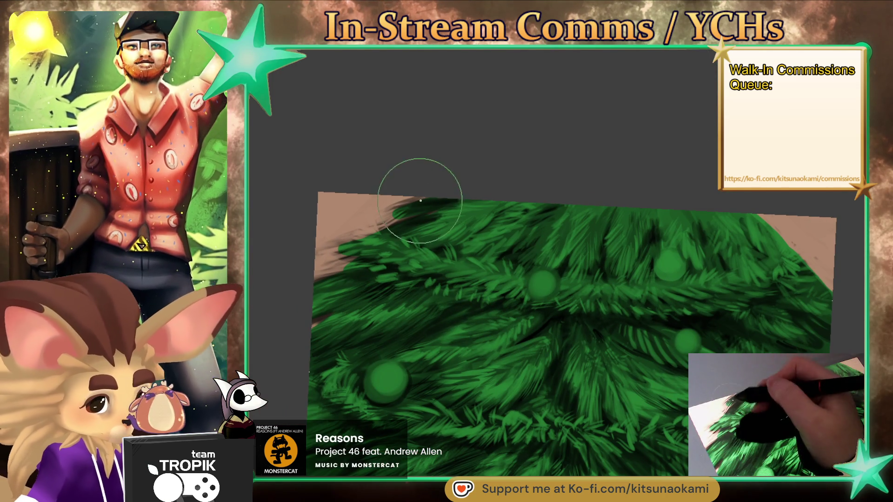
{"action": "left_click_drag", "start_coordinate": [337, 267], "coordinate": [366, 240]}
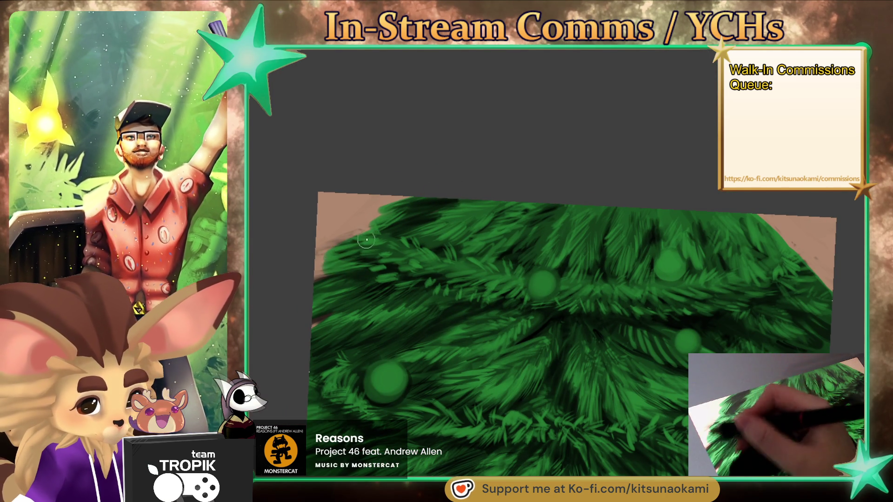
{"action": "key", "text": "bracketright"}
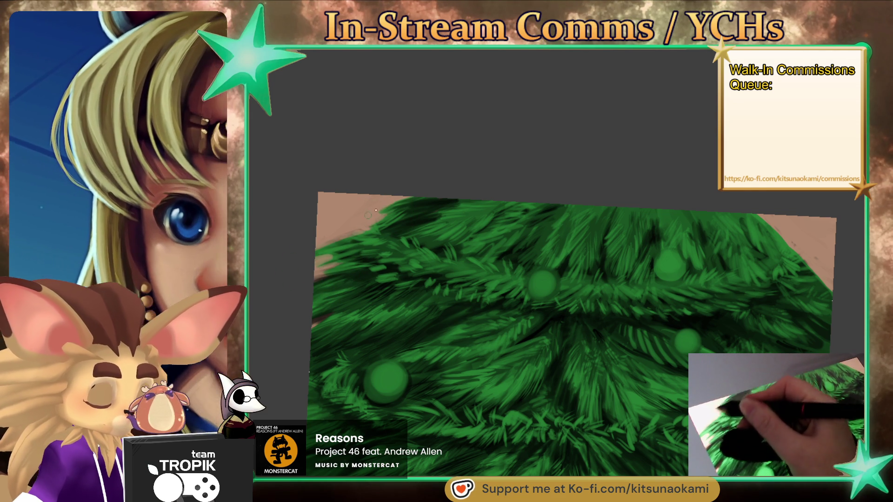
{"action": "left_click_drag", "start_coordinate": [705, 353], "coordinate": [416, 377]}
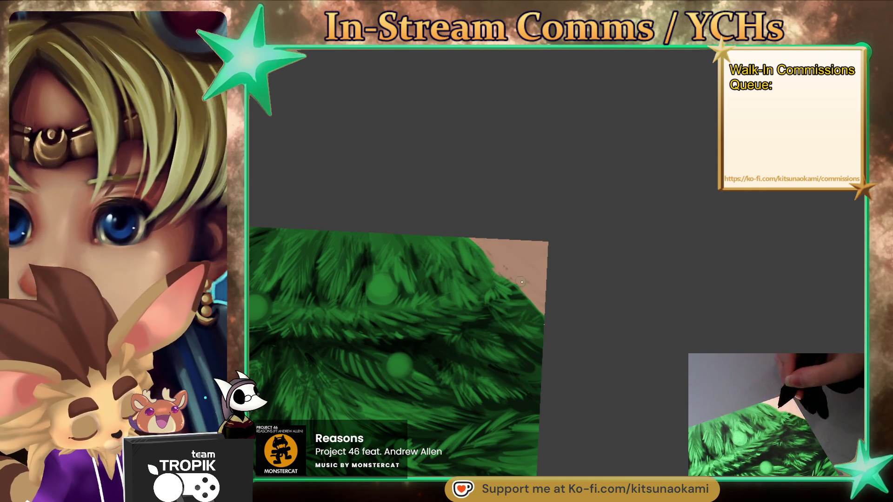
{"action": "left_click_drag", "start_coordinate": [534, 285], "coordinate": [573, 247]}
{"action": "scroll", "coordinate": [572, 247], "scroll_direction": "up", "scroll_amount": 3}
{"action": "left_click_drag", "start_coordinate": [548, 183], "coordinate": [564, 225]}
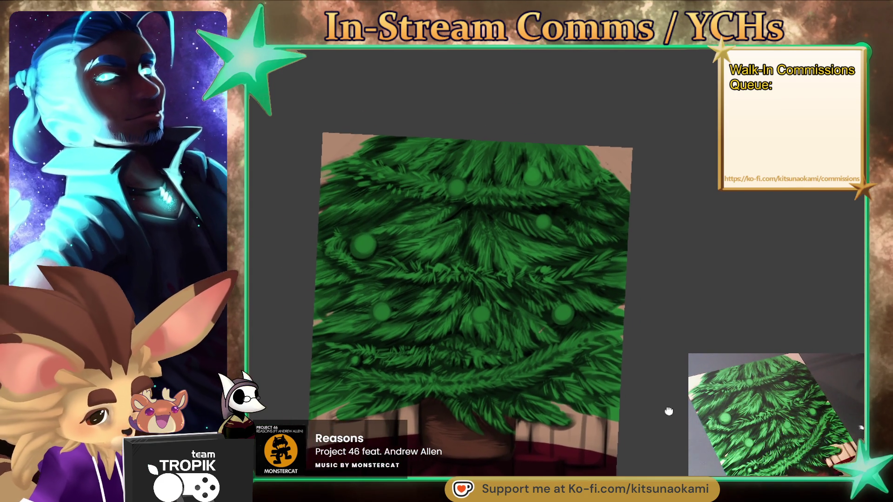
{"action": "scroll", "coordinate": [664, 412], "scroll_direction": "up", "scroll_amount": 3}
{"action": "left_click_drag", "start_coordinate": [602, 397], "coordinate": [572, 343]}
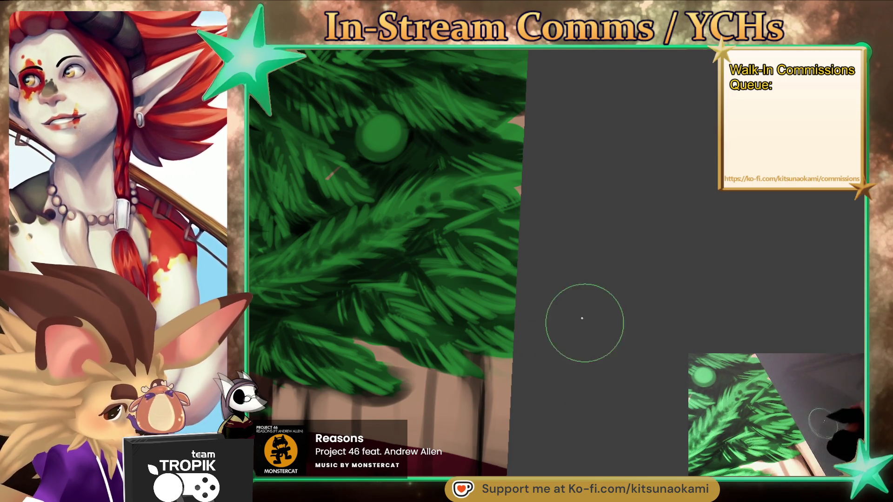
{"action": "key", "text": "bracketright"}
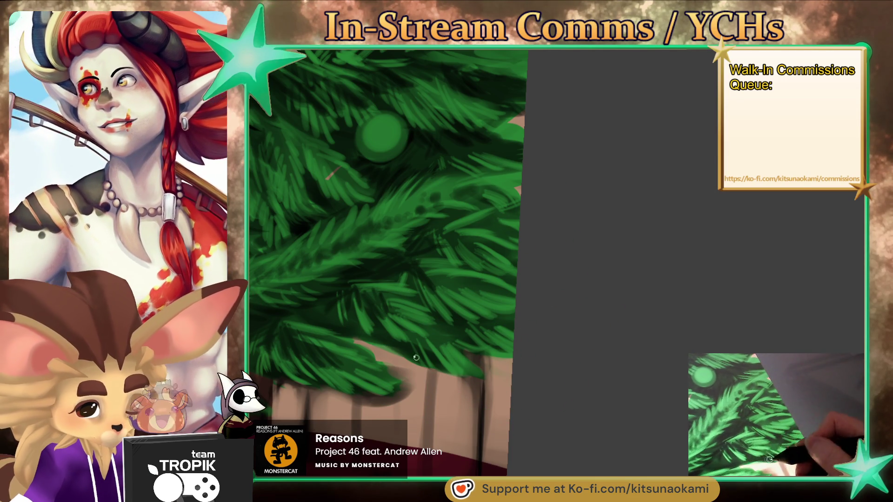
{"action": "key", "text": "bracketleft"}
{"action": "key", "text": "bracketleft"}
{"action": "key", "text": "bracketleft"}
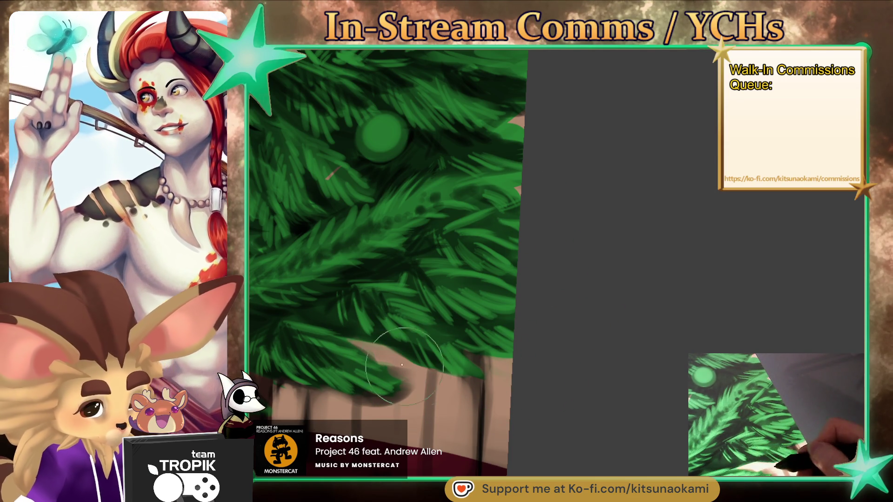
{"action": "scroll", "coordinate": [403, 365], "scroll_direction": "down", "scroll_amount": 5}
{"action": "scroll", "coordinate": [508, 304], "scroll_direction": "up", "scroll_amount": 5}
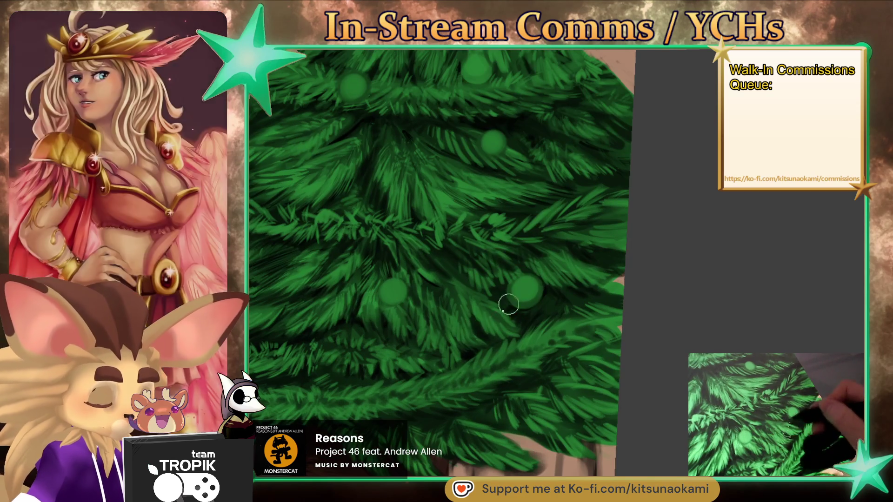
{"action": "scroll", "coordinate": [502, 365], "scroll_direction": "down", "scroll_amount": 5}
{"action": "scroll", "coordinate": [479, 435], "scroll_direction": "up", "scroll_amount": 3}
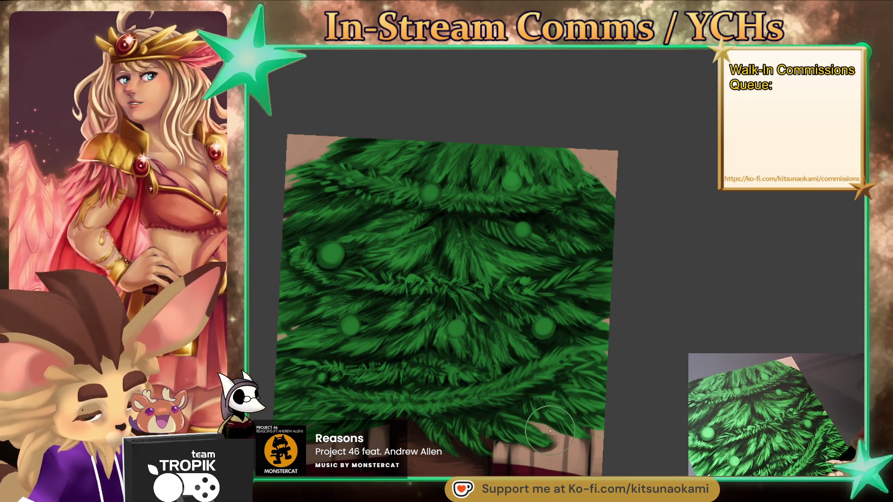
{"action": "scroll", "coordinate": [521, 432], "scroll_direction": "up", "scroll_amount": 5}
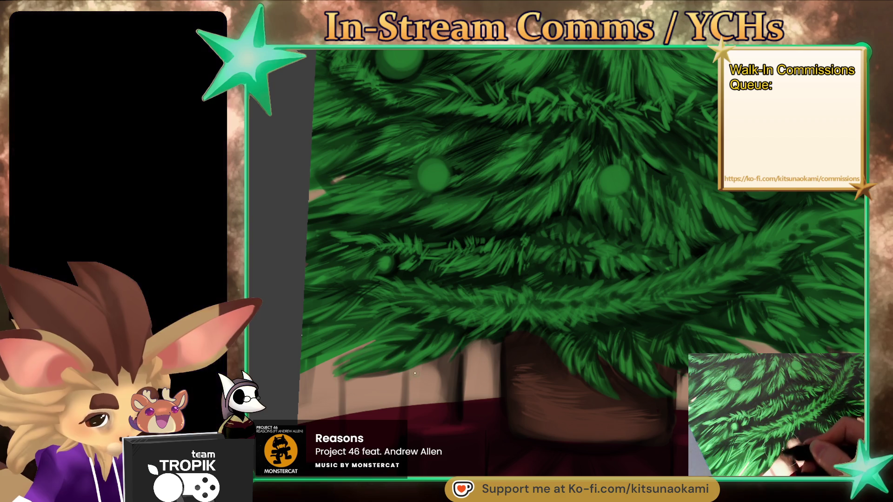
{"action": "scroll", "coordinate": [375, 397], "scroll_direction": "down", "scroll_amount": 5}
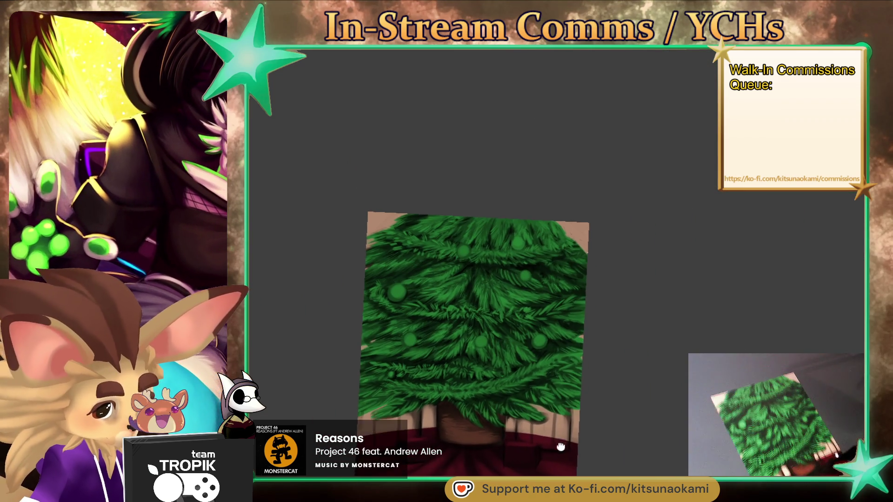
{"action": "scroll", "coordinate": [583, 406], "scroll_direction": "up", "scroll_amount": 2}
{"action": "scroll", "coordinate": [592, 434], "scroll_direction": "up", "scroll_amount": 2}
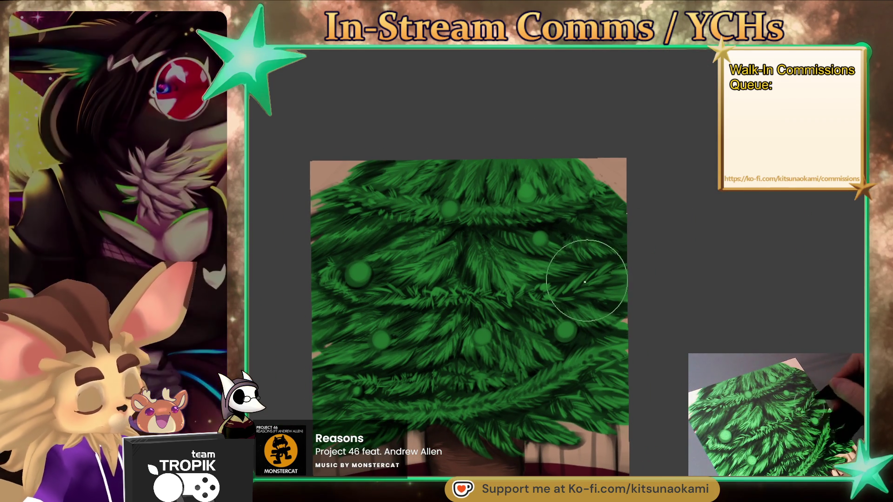
- Paint the start of a red garland, extending it up-right and down-left across the branches
{"action": "left_click_drag", "start_coordinate": [560, 293], "coordinate": [580, 281]}
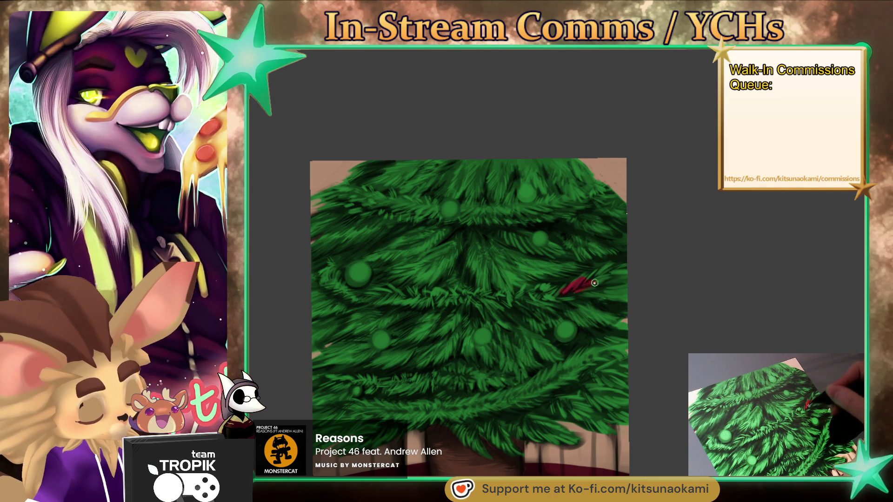
{"action": "left_click_drag", "start_coordinate": [594, 282], "coordinate": [634, 263]}
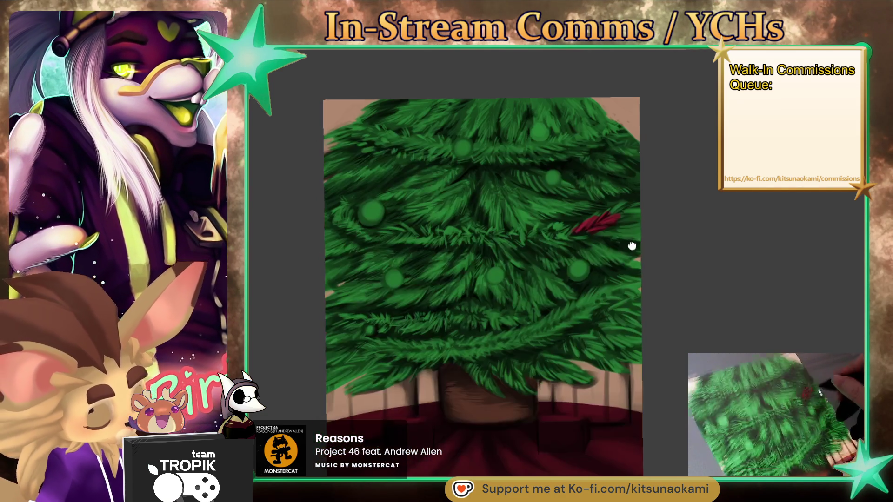
{"action": "scroll", "coordinate": [634, 263], "scroll_direction": "up", "scroll_amount": 5}
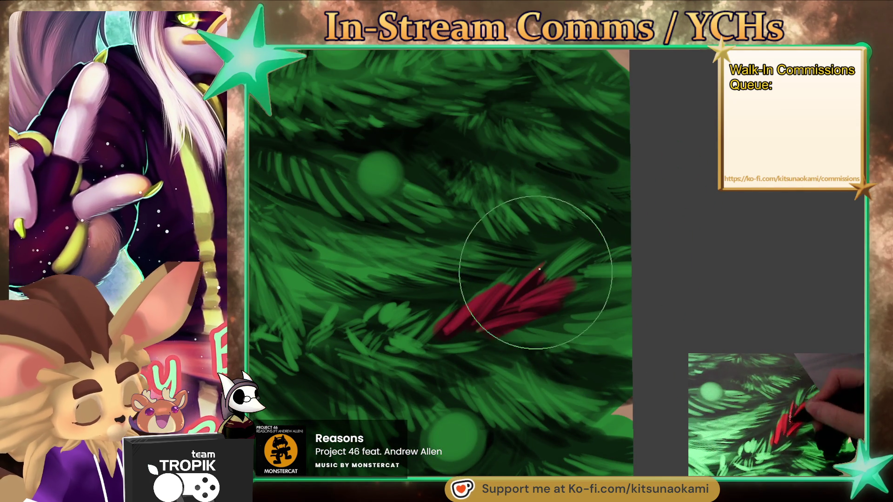
{"action": "left_click_drag", "start_coordinate": [535, 274], "coordinate": [585, 240]}
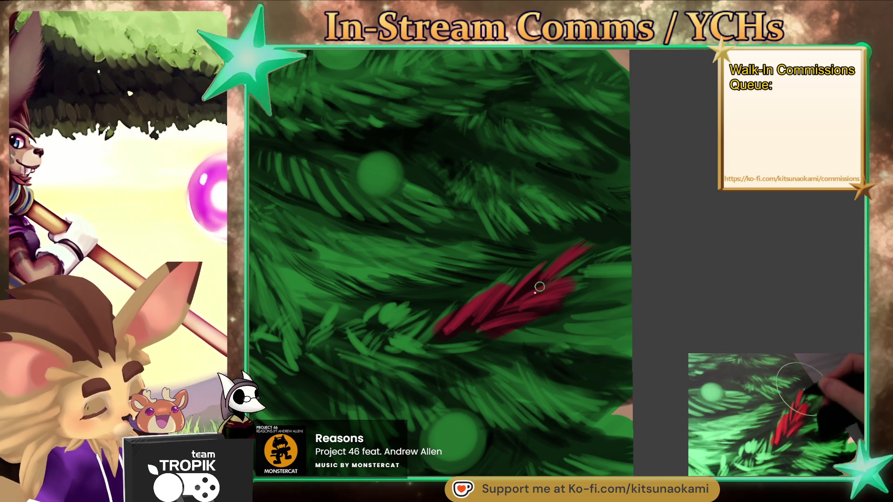
{"action": "mouse_move", "coordinate": [585, 276]}
{"action": "left_mouse_down"}
{"action": "mouse_move", "coordinate": [620, 269]}
{"action": "mouse_move", "coordinate": [574, 299]}
{"action": "left_mouse_up"}
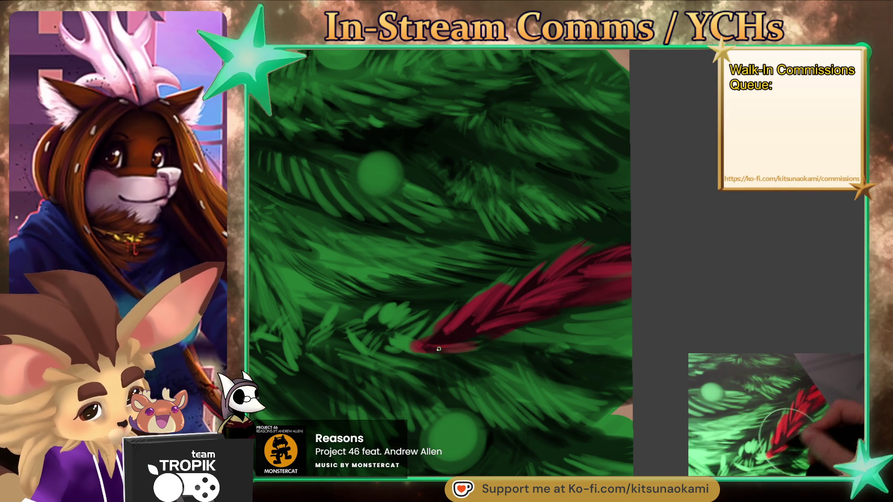
{"action": "left_click_drag", "start_coordinate": [427, 349], "coordinate": [401, 350]}
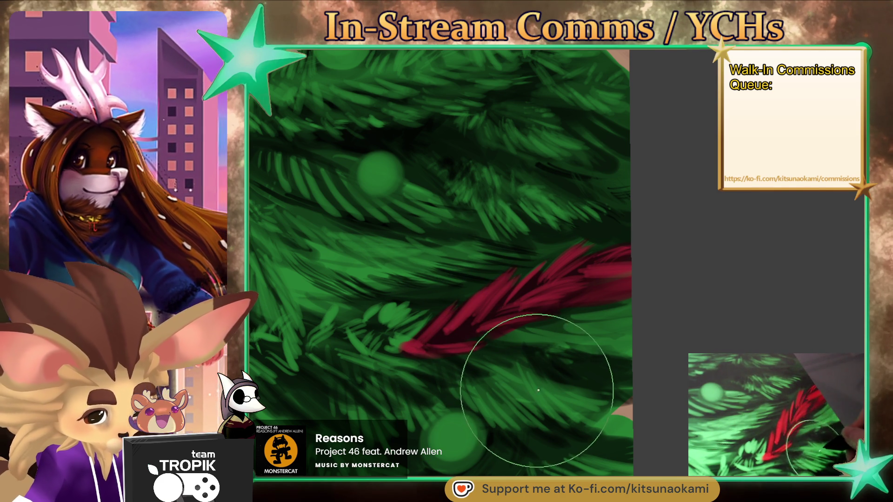
- Sample the garland's crimson and extend the garland further left and down-left
{"action": "left_click", "coordinate": [512, 338], "text": "ctrl"}
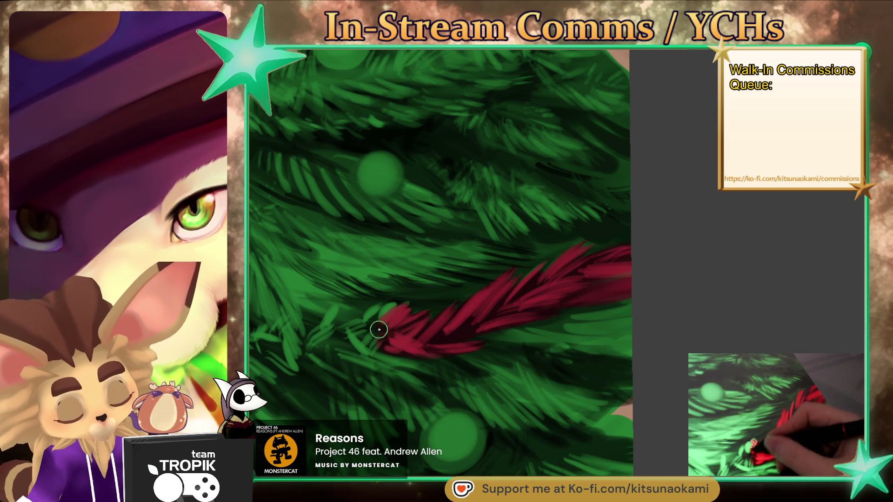
{"action": "mouse_move", "coordinate": [377, 312]}
{"action": "left_mouse_down"}
{"action": "mouse_move", "coordinate": [365, 315]}
{"action": "mouse_move", "coordinate": [367, 333]}
{"action": "left_mouse_up"}
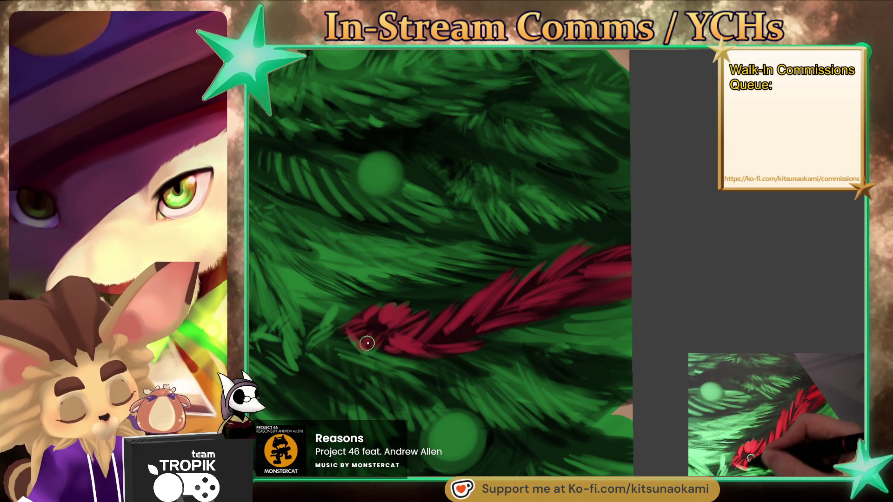
{"action": "left_click_drag", "start_coordinate": [458, 375], "coordinate": [623, 351]}
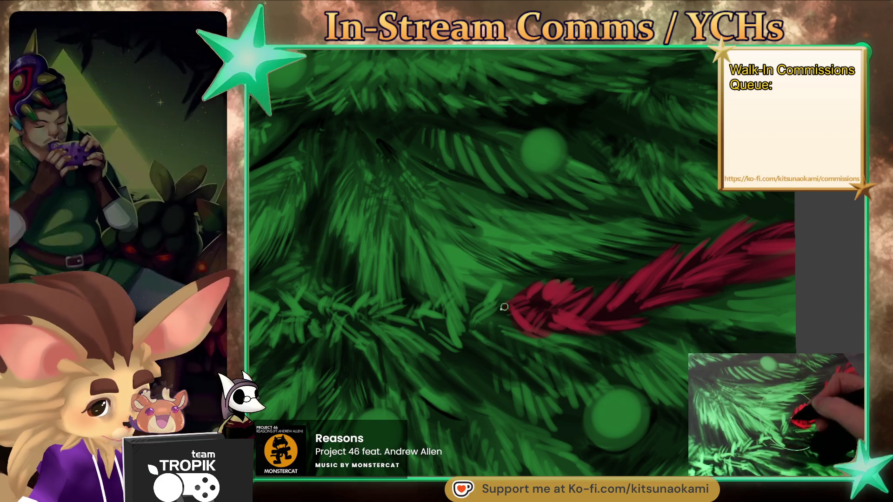
{"action": "mouse_move", "coordinate": [504, 307]}
{"action": "left_mouse_down"}
{"action": "mouse_move", "coordinate": [469, 327]}
{"action": "mouse_move", "coordinate": [482, 323]}
{"action": "left_mouse_up"}
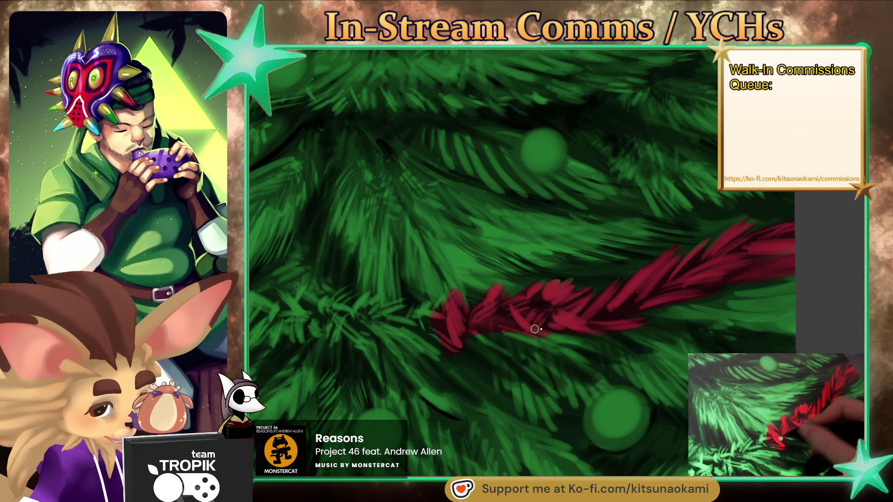
{"action": "mouse_move", "coordinate": [448, 343]}
{"action": "left_mouse_down"}
{"action": "mouse_move", "coordinate": [401, 350]}
{"action": "mouse_move", "coordinate": [343, 309]}
{"action": "mouse_move", "coordinate": [437, 311]}
{"action": "mouse_move", "coordinate": [588, 369]}
{"action": "mouse_move", "coordinate": [539, 357]}
{"action": "mouse_move", "coordinate": [401, 362]}
{"action": "left_mouse_up"}
- Thicken the garland's upper edge and lengthen its left end with red tinsel strokes
{"action": "left_click_drag", "start_coordinate": [431, 328], "coordinate": [524, 340]}
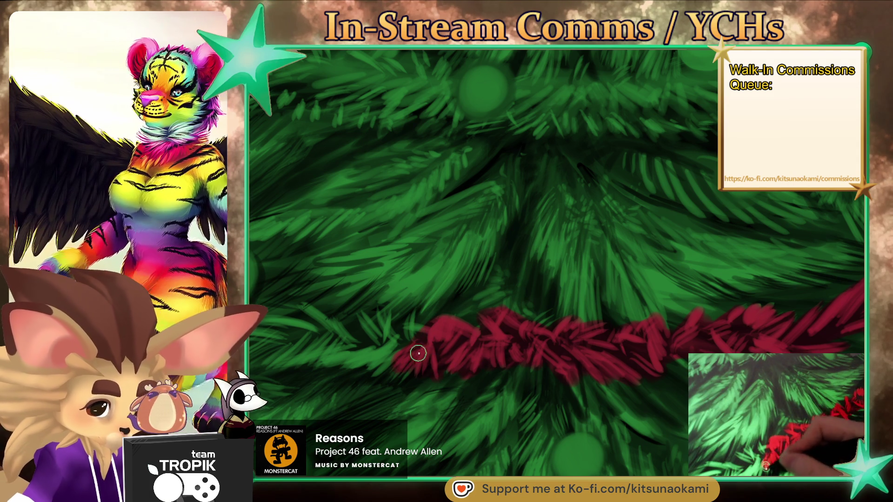
{"action": "left_click_drag", "start_coordinate": [402, 345], "coordinate": [392, 343]}
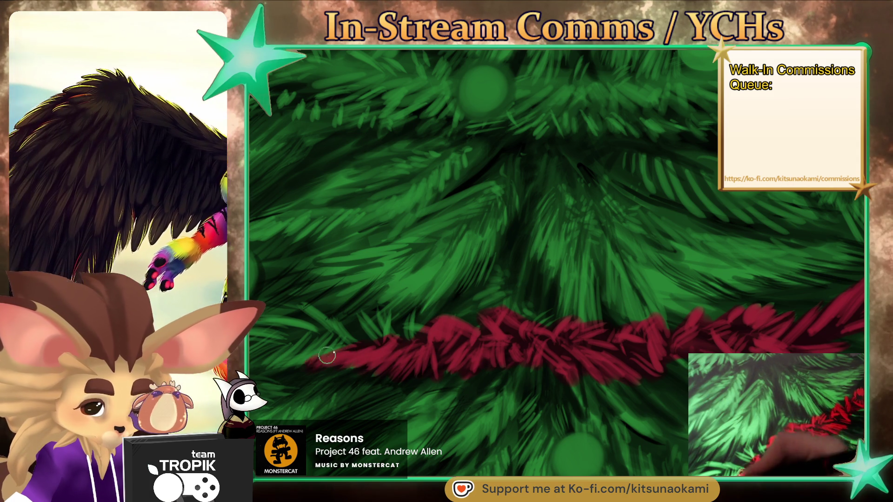
{"action": "left_click_drag", "start_coordinate": [327, 355], "coordinate": [274, 363]}
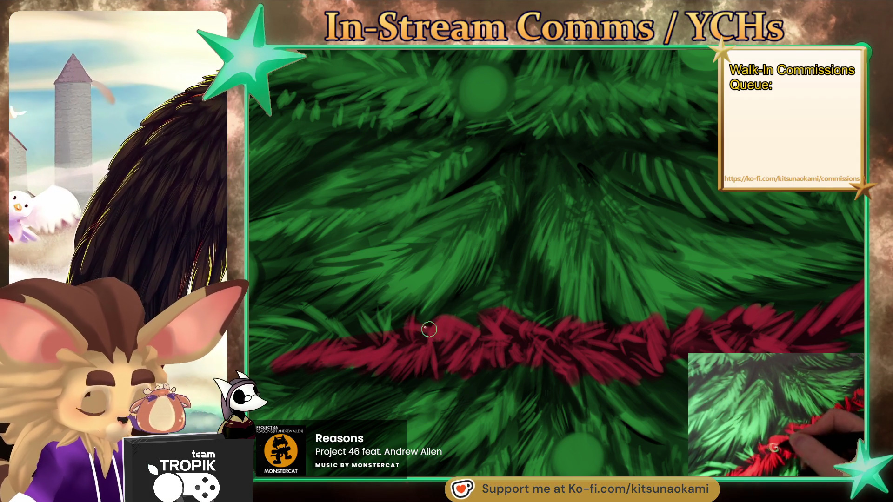
{"action": "left_click_drag", "start_coordinate": [410, 338], "coordinate": [539, 319]}
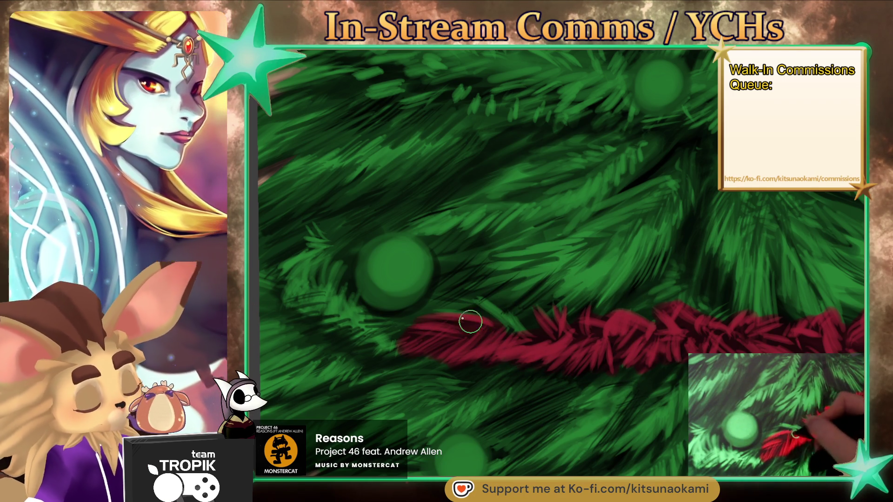
{"action": "left_click_drag", "start_coordinate": [501, 317], "coordinate": [578, 370]}
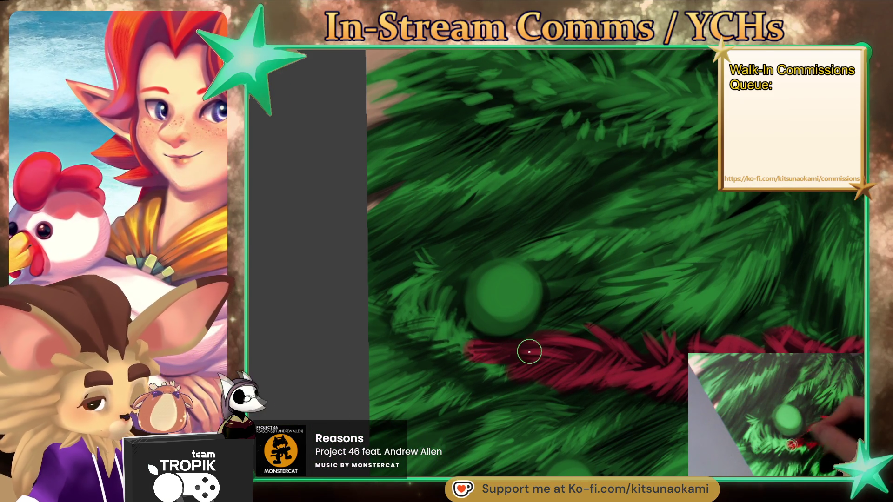
- Curve the garland up-left around the bauble and fill out the top of its arc
{"action": "left_click_drag", "start_coordinate": [486, 353], "coordinate": [530, 369]}
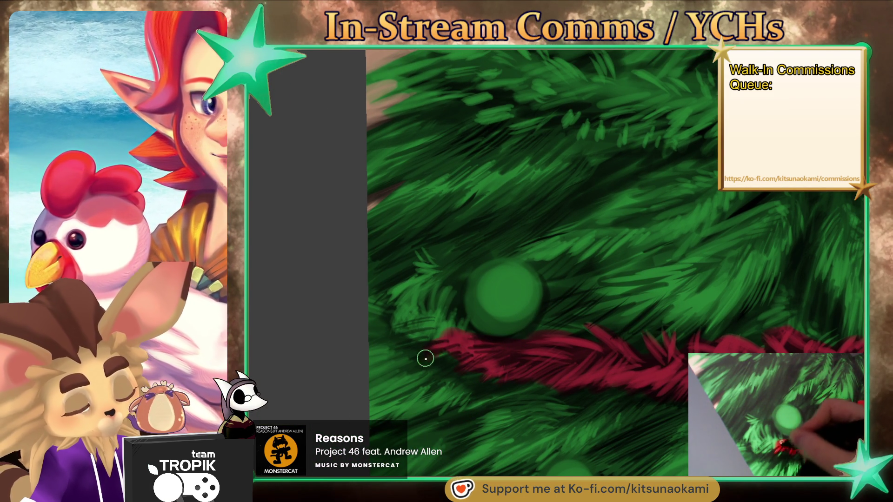
{"action": "left_click_drag", "start_coordinate": [433, 338], "coordinate": [381, 298]}
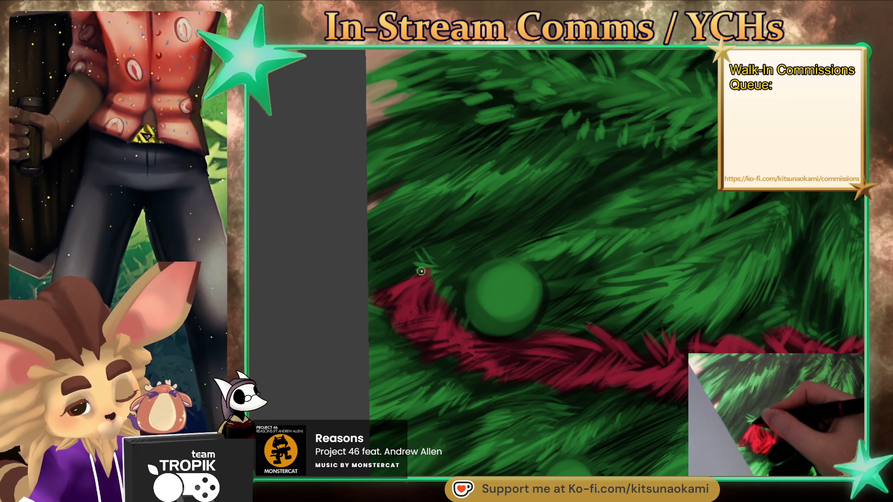
{"action": "left_click_drag", "start_coordinate": [428, 264], "coordinate": [445, 305]}
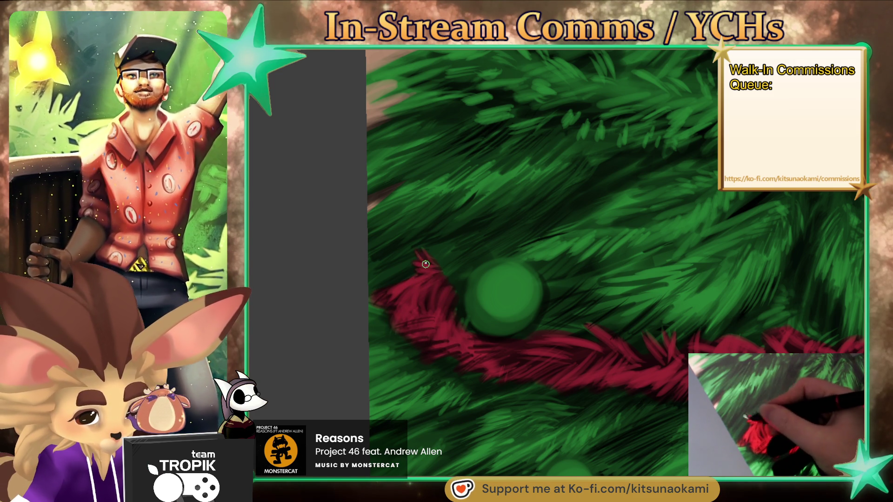
{"action": "left_click_drag", "start_coordinate": [426, 264], "coordinate": [411, 277]}
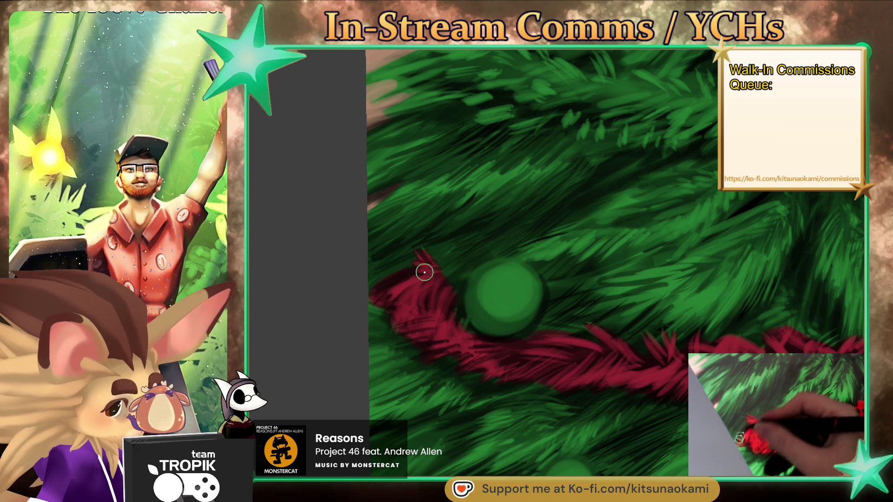
{"action": "scroll", "coordinate": [532, 398], "scroll_direction": "down", "scroll_amount": 3}
{"action": "scroll", "coordinate": [604, 372], "scroll_direction": "up", "scroll_amount": 3}
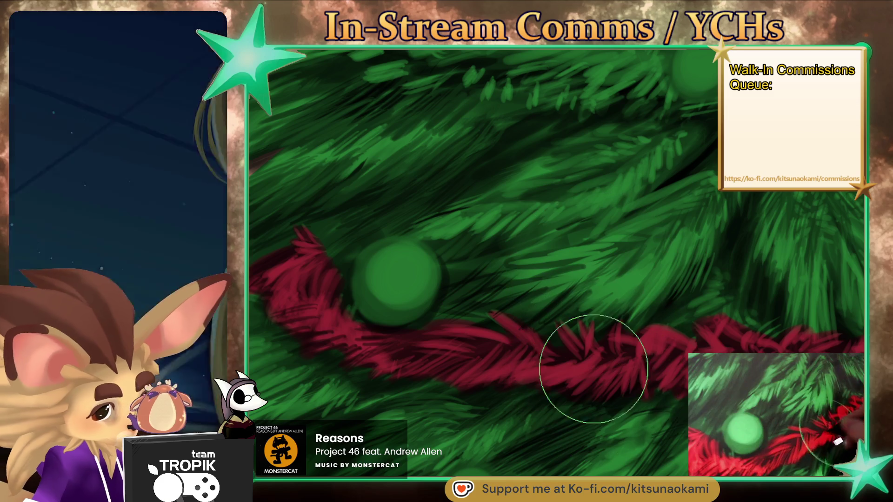
{"action": "key", "text": "bracketleft"}
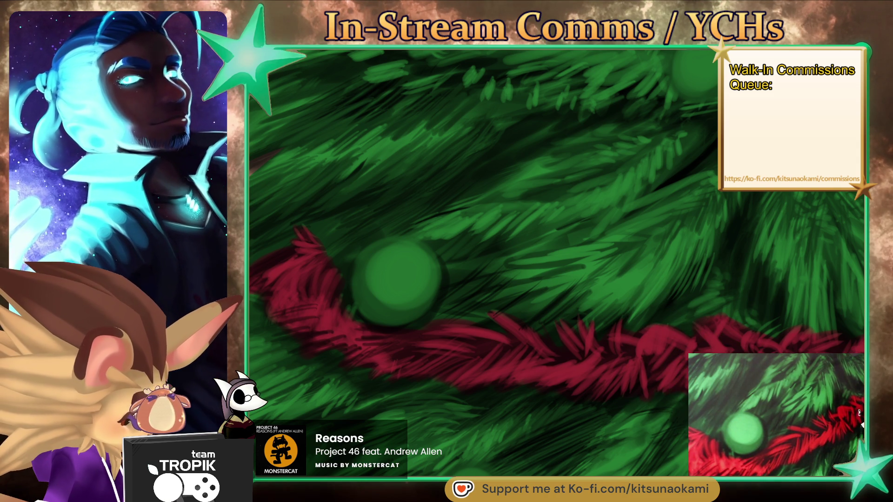
- Rotate and pan the view along the garland to its right end to check it
{"action": "left_click_drag", "start_coordinate": [670, 397], "coordinate": [608, 306]}
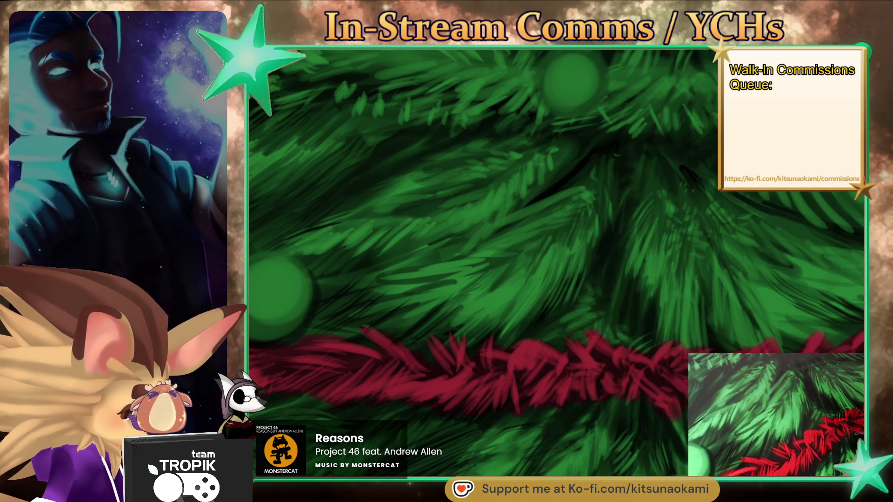
{"action": "left_click_drag", "start_coordinate": [640, 350], "coordinate": [594, 339]}
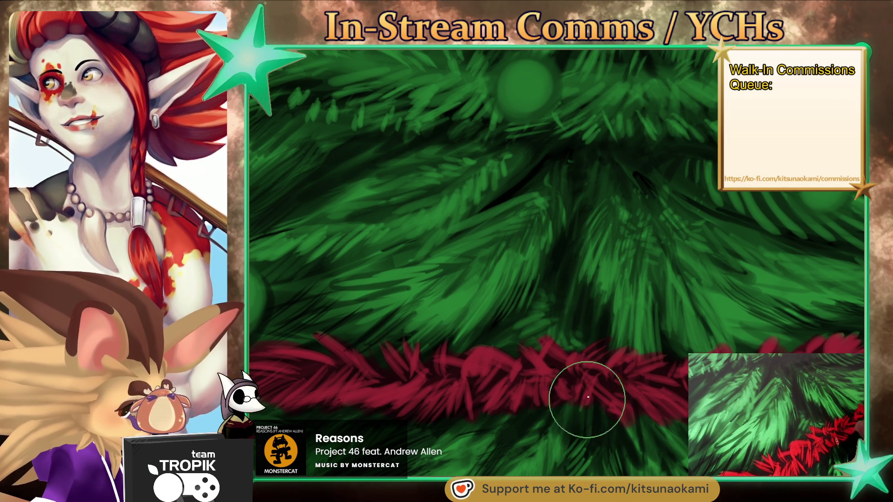
{"action": "left_click_drag", "start_coordinate": [734, 399], "coordinate": [646, 387]}
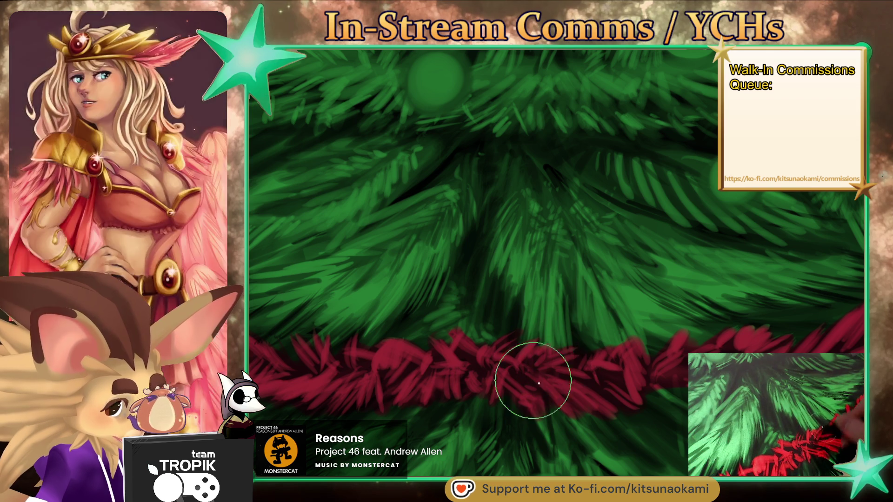
{"action": "scroll", "coordinate": [539, 382], "scroll_direction": "down", "scroll_amount": 2}
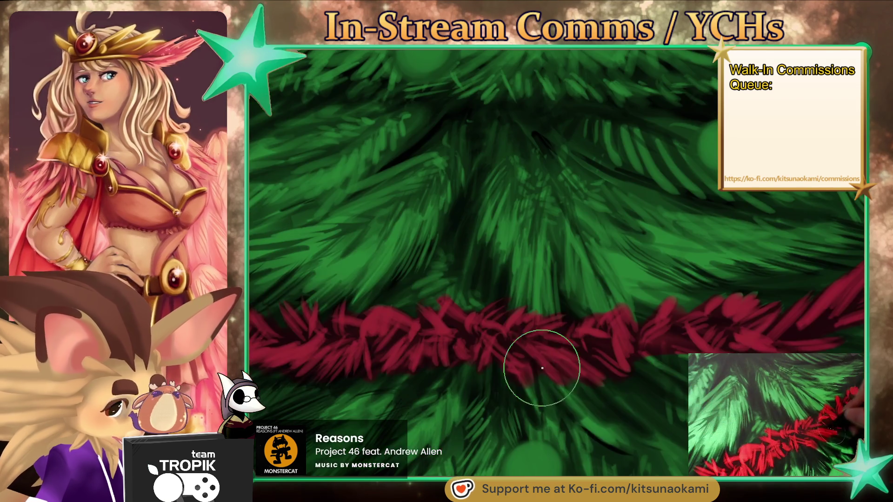
{"action": "scroll", "coordinate": [654, 440], "scroll_direction": "down", "scroll_amount": 1}
- Sample the garland's dark red and add another red stroke along the garland
{"action": "scroll", "coordinate": [654, 441], "scroll_direction": "down", "scroll_amount": 1}
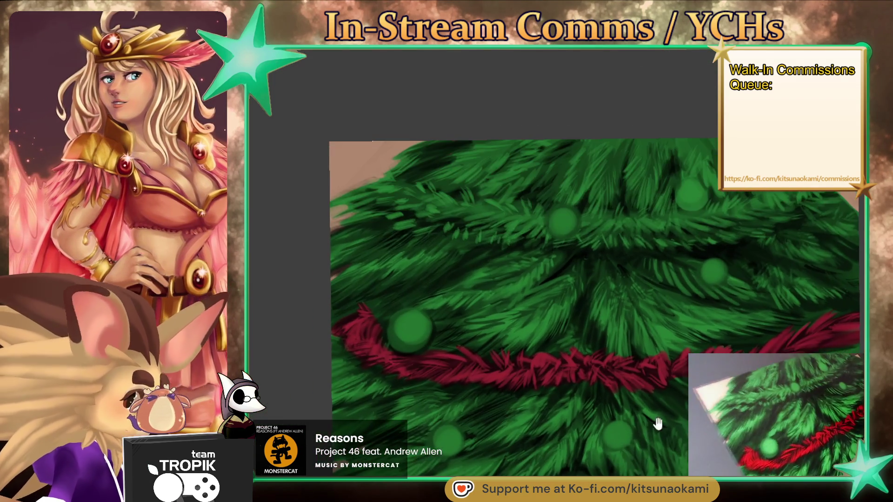
{"action": "scroll", "coordinate": [653, 322], "scroll_direction": "up", "scroll_amount": 3}
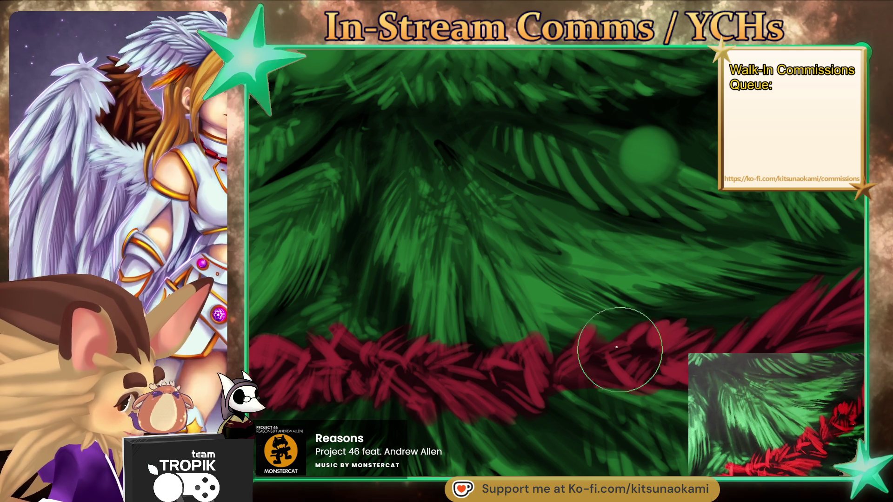
{"action": "scroll", "coordinate": [650, 428], "scroll_direction": "down", "scroll_amount": 3}
{"action": "scroll", "coordinate": [650, 428], "scroll_direction": "down", "scroll_amount": 1}
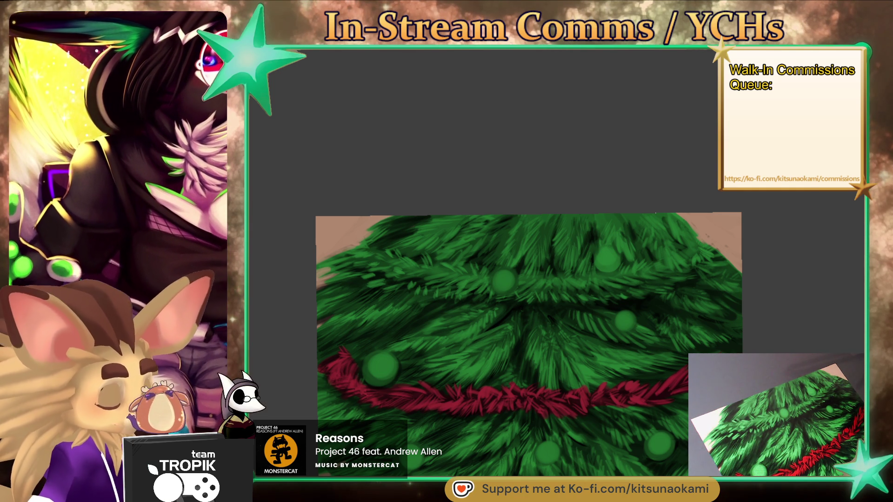
{"action": "left_click", "coordinate": [638, 397], "text": "alt"}
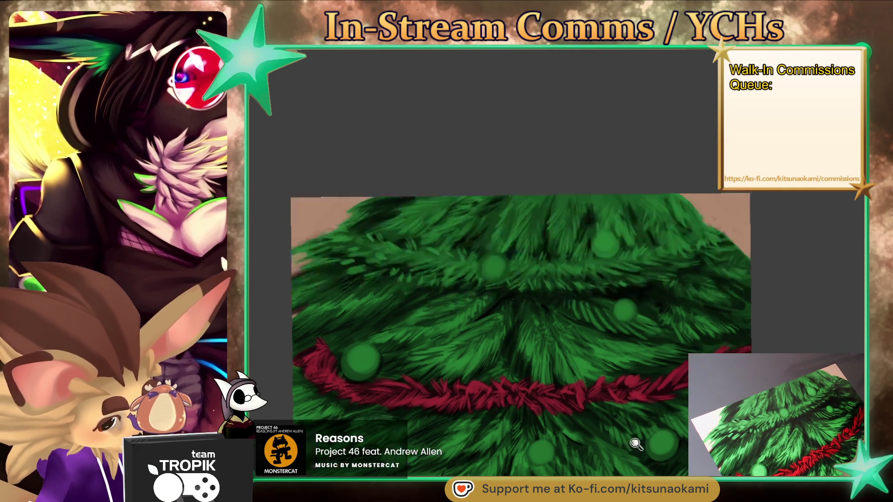
{"action": "scroll", "coordinate": [634, 419], "scroll_direction": "up", "scroll_amount": 5}
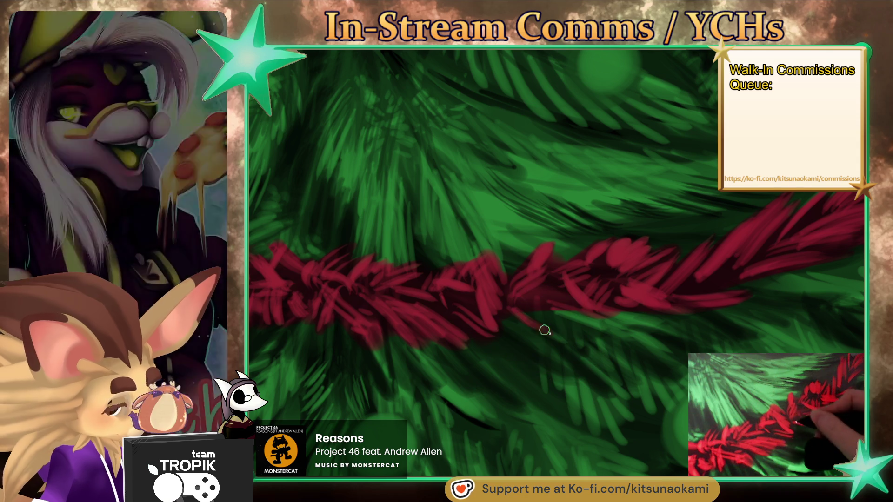
{"action": "left_click_drag", "start_coordinate": [551, 310], "coordinate": [676, 333]}
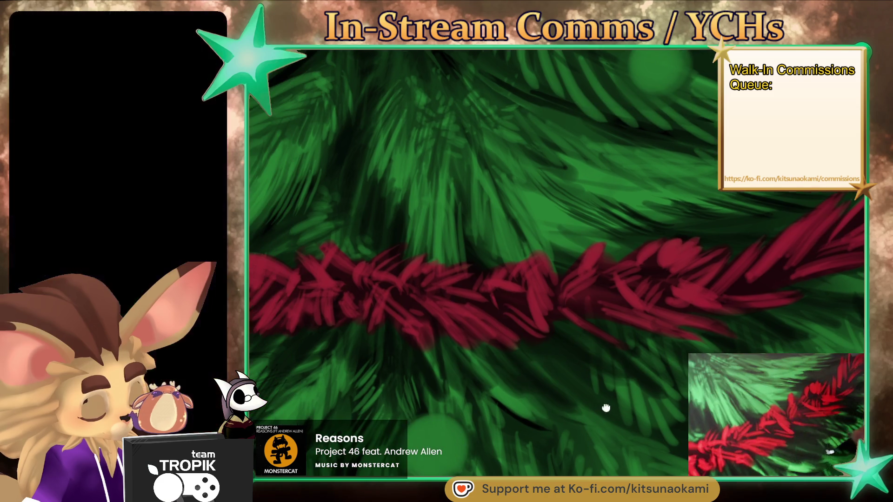
- Zoom out to view the whole tree, then zoom back in and resample the garland red
{"action": "left_click_drag", "start_coordinate": [498, 330], "coordinate": [430, 346]}
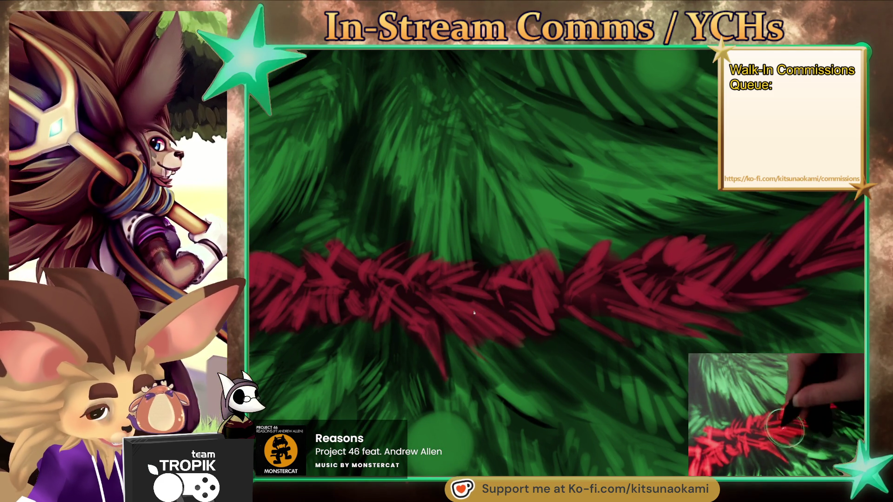
{"action": "key", "text": "ctrl+0"}
{"action": "left_click_drag", "start_coordinate": [558, 368], "coordinate": [592, 285]}
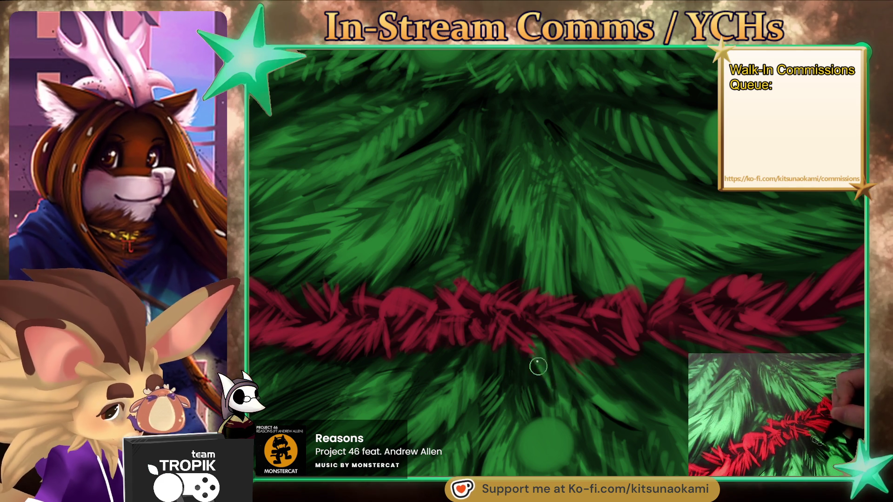
{"action": "left_click", "coordinate": [578, 335], "text": "ctrl"}
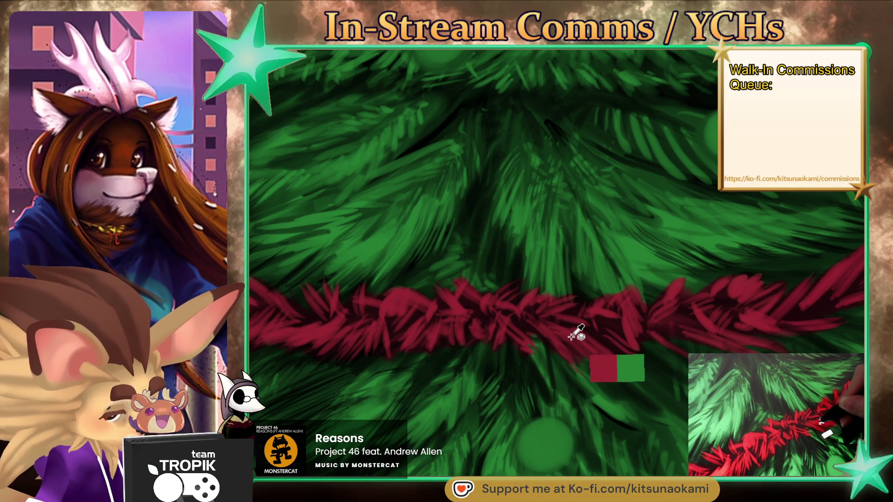
- Start the upper red garland near the tree's right edge and extend it leftward across the branches
{"action": "key", "text": "ctrl+0"}
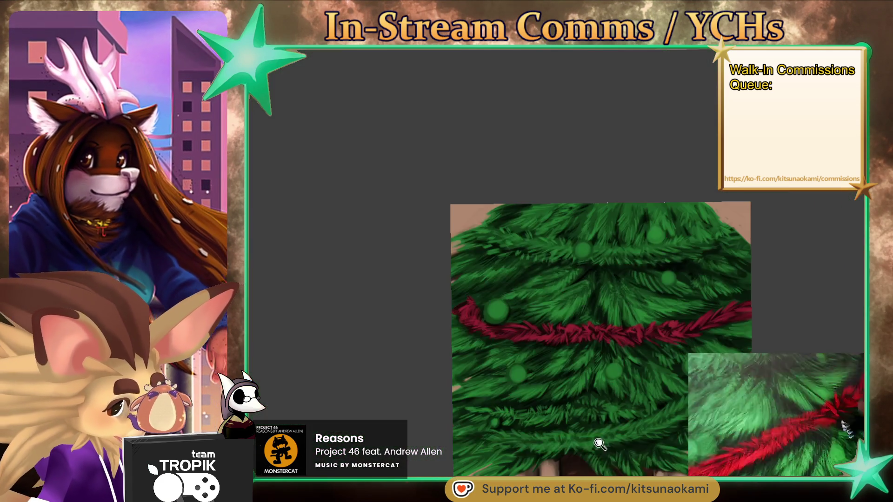
{"action": "scroll", "coordinate": [700, 213], "scroll_direction": "up", "scroll_amount": 5}
{"action": "left_click_drag", "start_coordinate": [701, 213], "coordinate": [701, 286]}
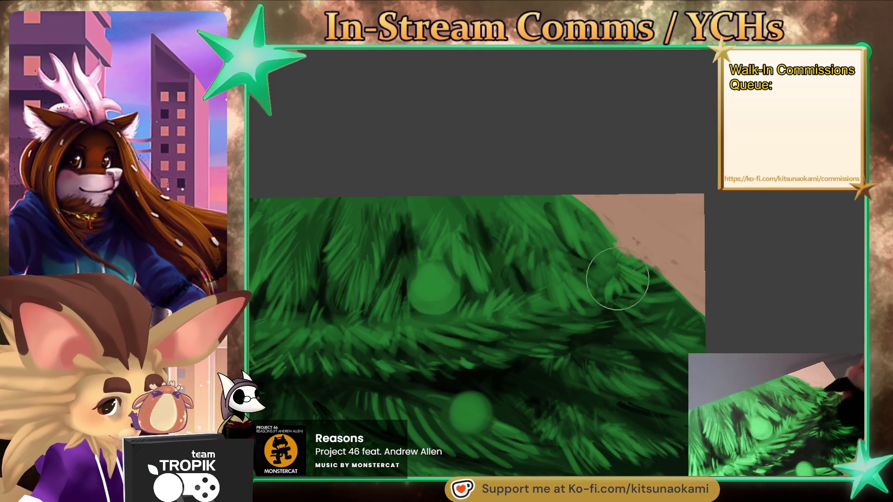
{"action": "mouse_move", "coordinate": [626, 298]}
{"action": "left_mouse_down"}
{"action": "mouse_move", "coordinate": [638, 263]}
{"action": "mouse_move", "coordinate": [626, 306]}
{"action": "left_mouse_up"}
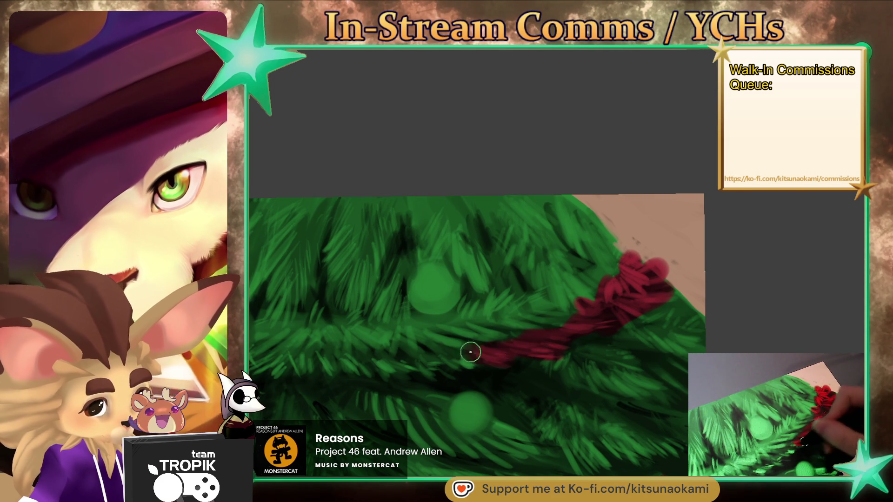
{"action": "mouse_move", "coordinate": [470, 352]}
{"action": "left_mouse_down"}
{"action": "mouse_move", "coordinate": [480, 363]}
{"action": "mouse_move", "coordinate": [462, 319]}
{"action": "mouse_move", "coordinate": [480, 327]}
{"action": "mouse_move", "coordinate": [508, 316]}
{"action": "left_mouse_up"}
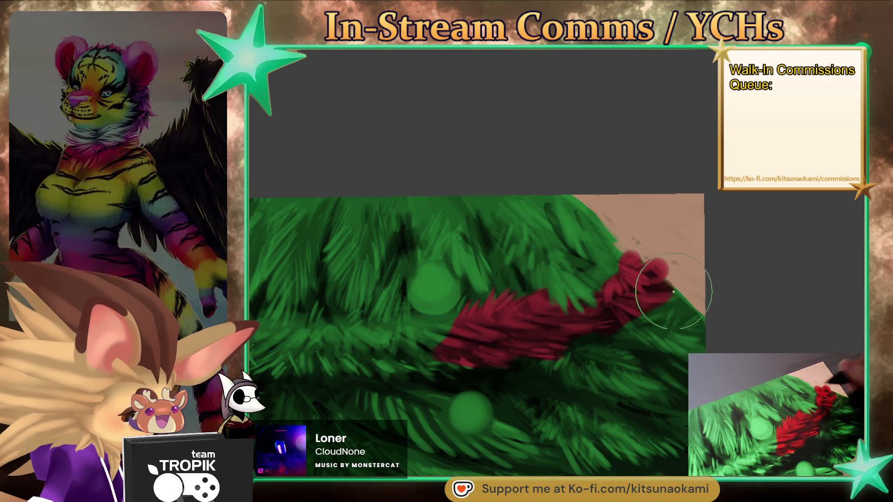
{"action": "scroll", "coordinate": [673, 292], "scroll_direction": "down", "scroll_amount": 1}
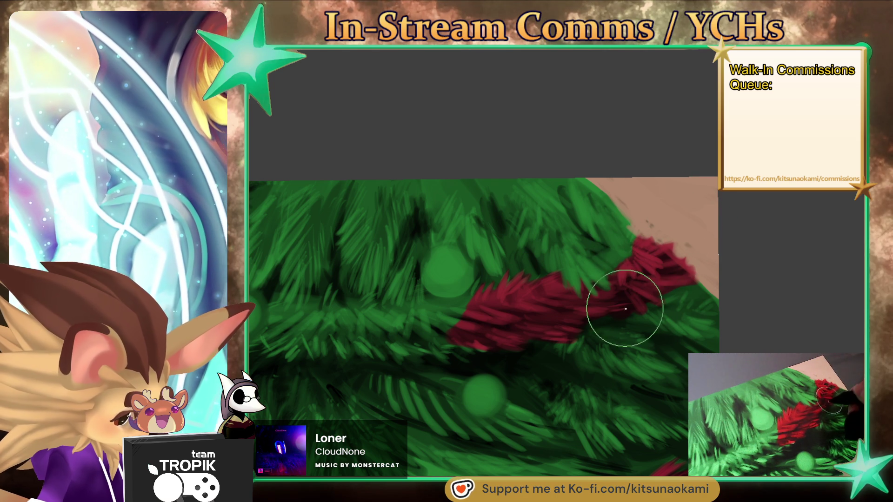
{"action": "left_click_drag", "start_coordinate": [568, 335], "coordinate": [648, 339]}
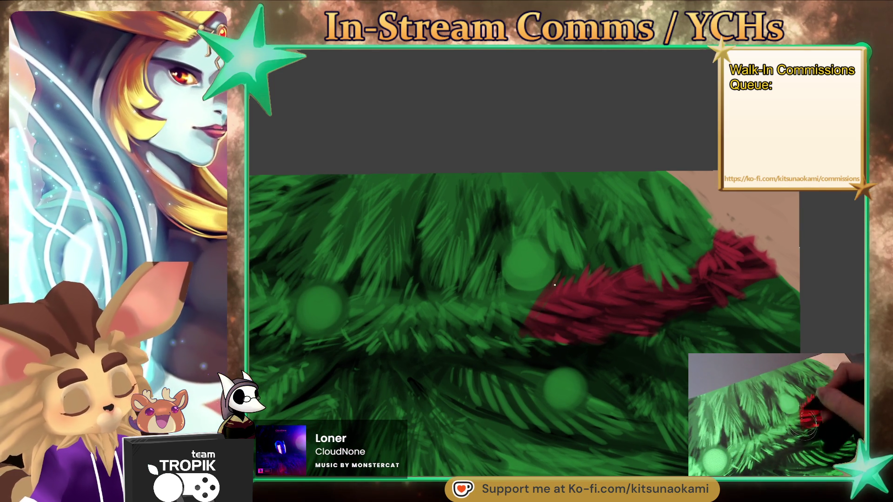
{"action": "mouse_move", "coordinate": [505, 294]}
{"action": "left_mouse_down"}
{"action": "mouse_move", "coordinate": [488, 319]}
{"action": "mouse_move", "coordinate": [500, 328]}
{"action": "left_mouse_up"}
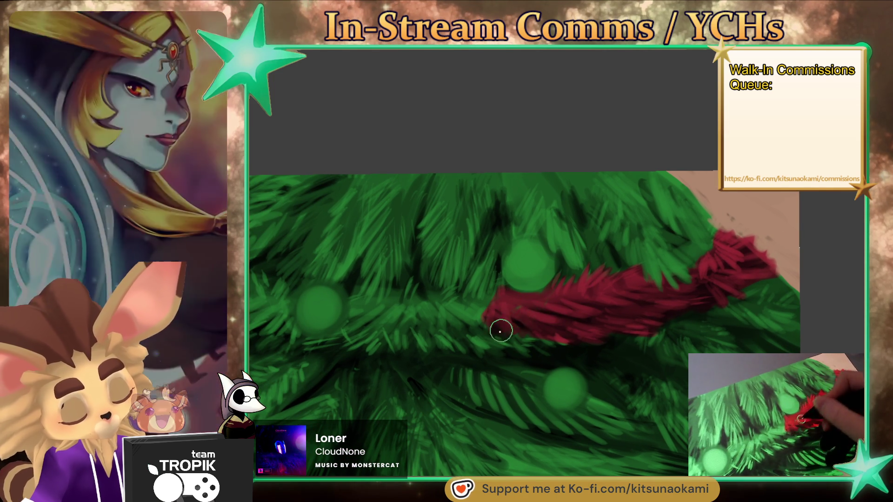
{"action": "left_click_drag", "start_coordinate": [588, 328], "coordinate": [642, 370]}
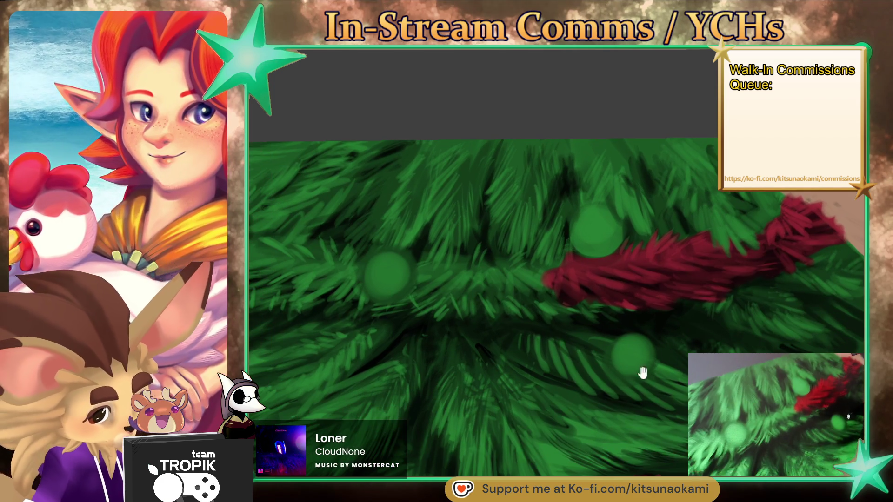
- Rotate the canvas to the garland's angle and extend its lower end down-left with fur strokes
{"action": "mouse_move", "coordinate": [642, 425]}
{"action": "left_mouse_down"}
{"action": "mouse_move", "coordinate": [739, 318]}
{"action": "mouse_move", "coordinate": [735, 253]}
{"action": "left_mouse_up"}
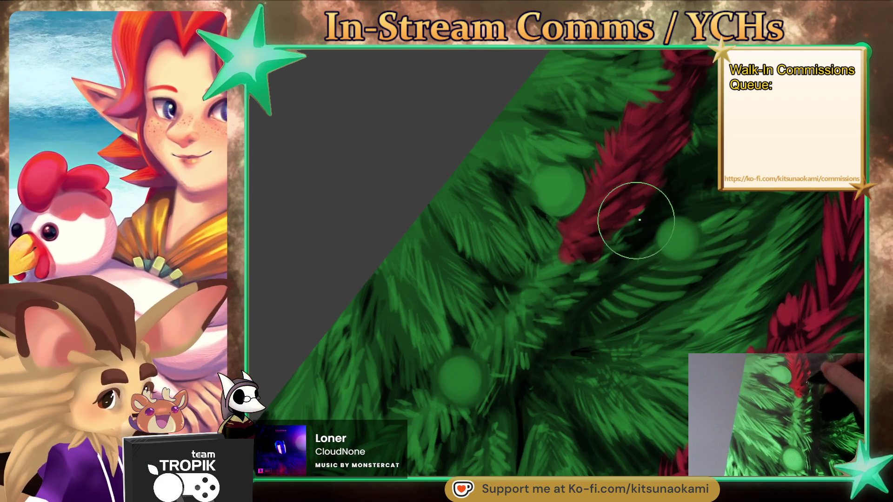
{"action": "mouse_move", "coordinate": [645, 209]}
{"action": "left_mouse_down"}
{"action": "mouse_move", "coordinate": [617, 222]}
{"action": "mouse_move", "coordinate": [601, 254]}
{"action": "left_mouse_up"}
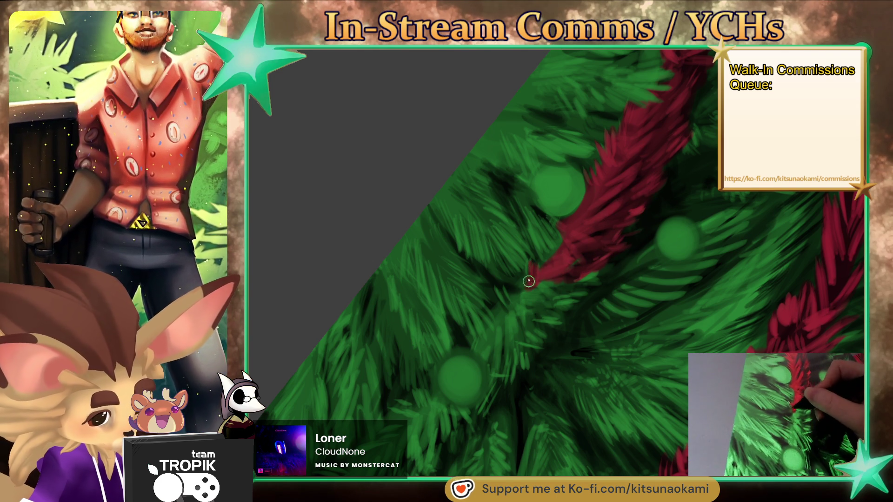
{"action": "left_click_drag", "start_coordinate": [522, 308], "coordinate": [501, 338]}
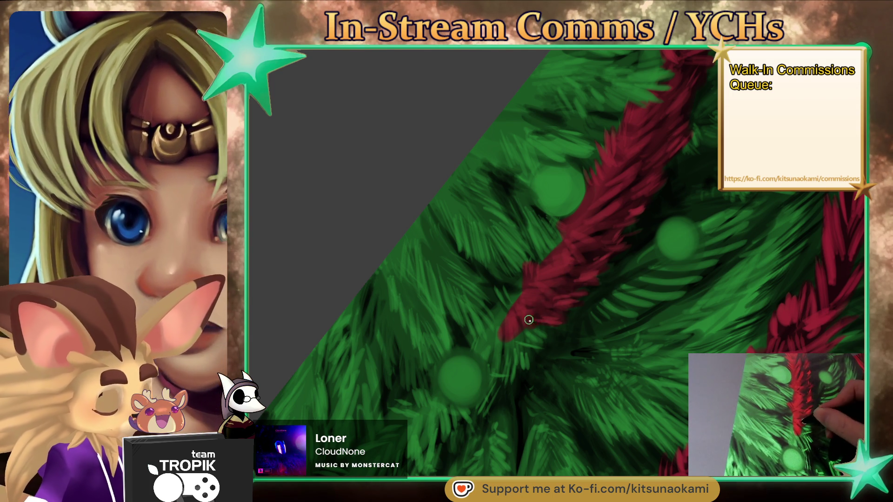
{"action": "mouse_move", "coordinate": [520, 338]}
{"action": "left_mouse_down"}
{"action": "mouse_move", "coordinate": [525, 367]}
{"action": "mouse_move", "coordinate": [483, 408]}
{"action": "left_mouse_up"}
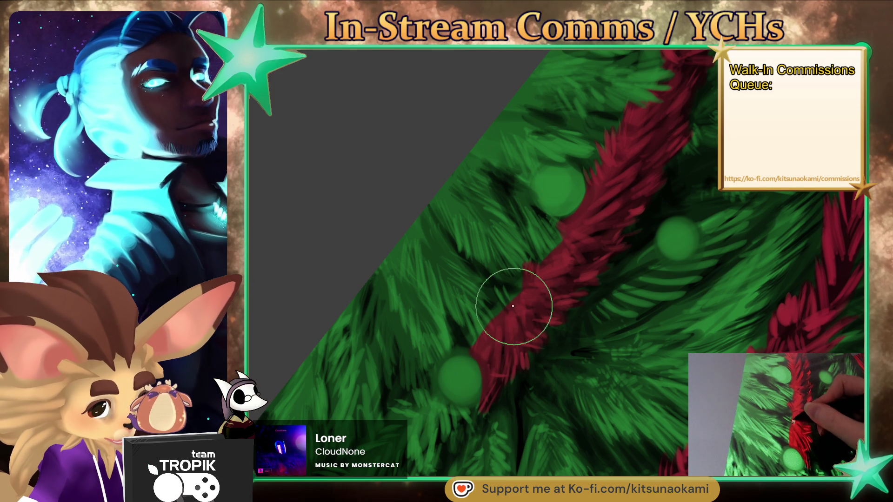
{"action": "left_click_drag", "start_coordinate": [513, 306], "coordinate": [519, 303]}
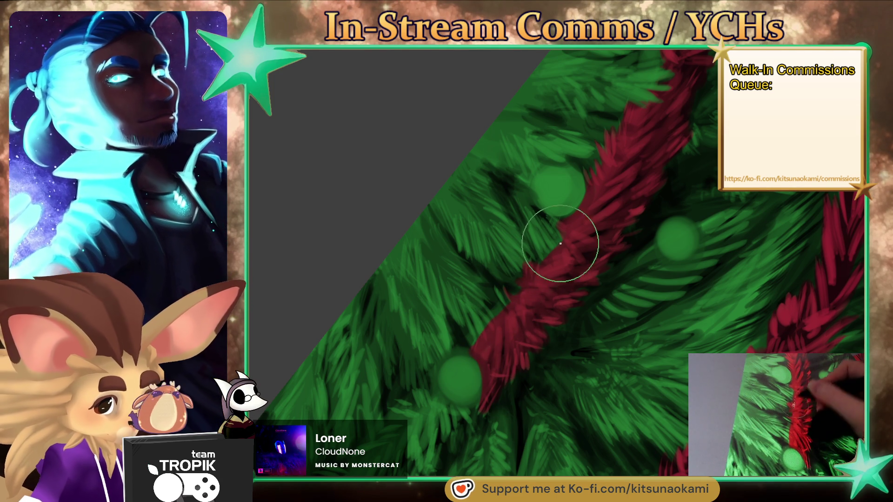
- Add fine red fur strokes along the garland and a long stroke down-left past the ornament
{"action": "mouse_move", "coordinate": [558, 238]}
{"action": "left_mouse_down"}
{"action": "mouse_move", "coordinate": [551, 261]}
{"action": "mouse_move", "coordinate": [562, 239]}
{"action": "mouse_move", "coordinate": [470, 348]}
{"action": "left_mouse_up"}
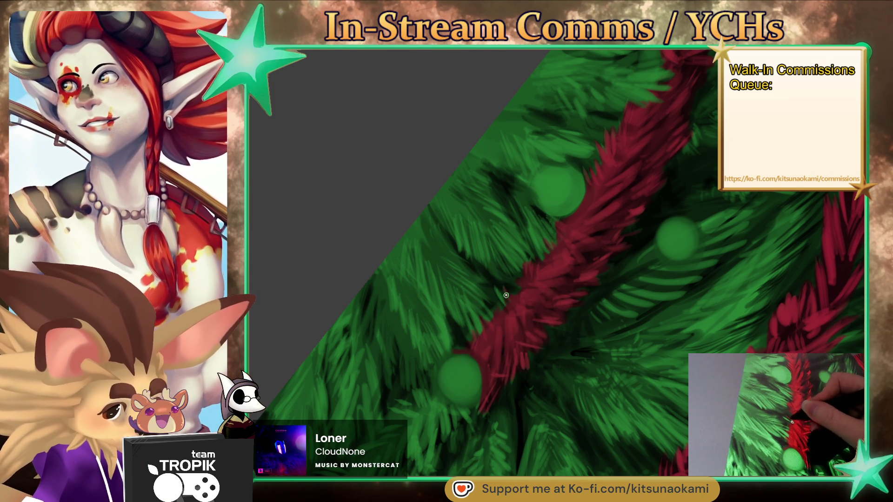
{"action": "left_click_drag", "start_coordinate": [518, 319], "coordinate": [644, 208]}
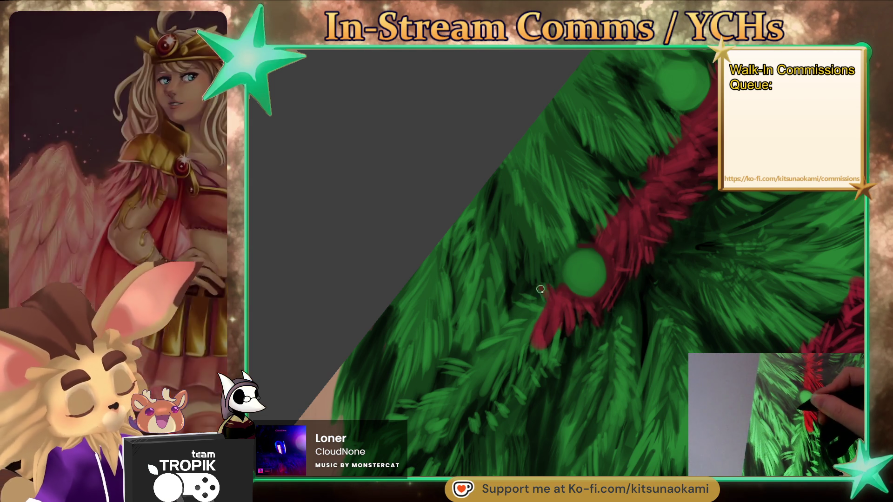
{"action": "left_click_drag", "start_coordinate": [554, 296], "coordinate": [546, 308]}
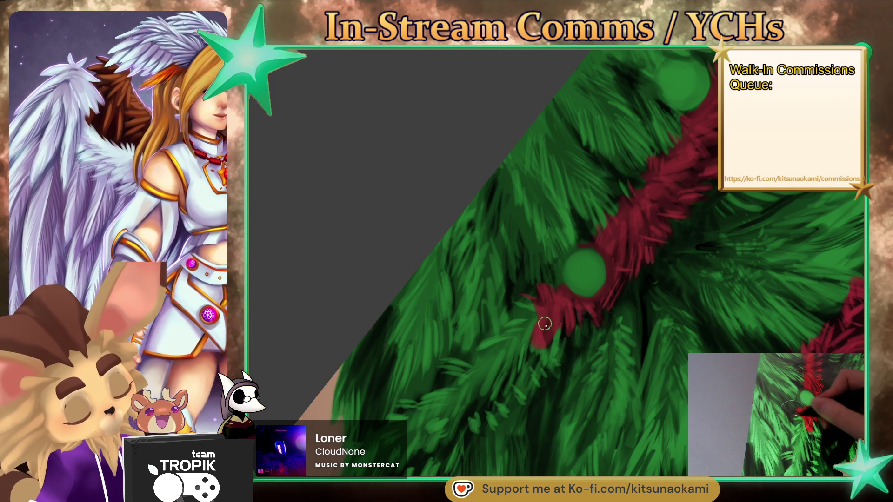
{"action": "mouse_move", "coordinate": [534, 323]}
{"action": "left_mouse_down"}
{"action": "mouse_move", "coordinate": [464, 378]}
{"action": "mouse_move", "coordinate": [557, 319]}
{"action": "left_mouse_up"}
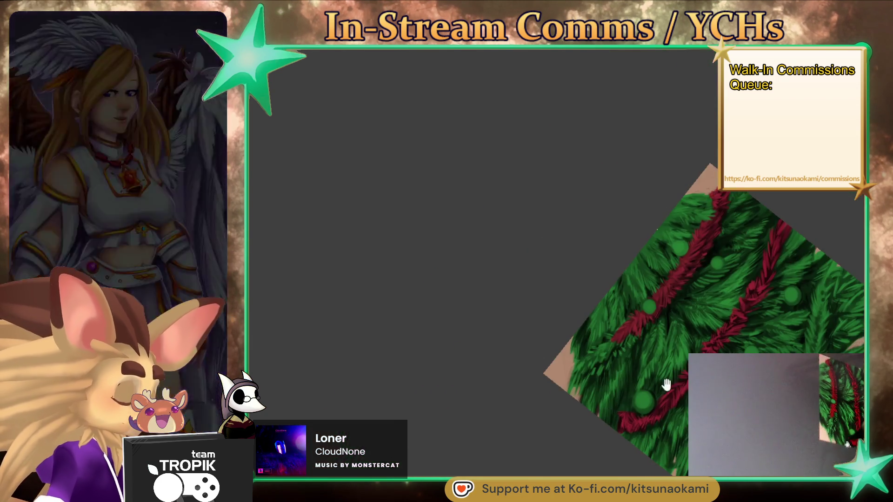
{"action": "left_click_drag", "start_coordinate": [664, 382], "coordinate": [602, 455]}
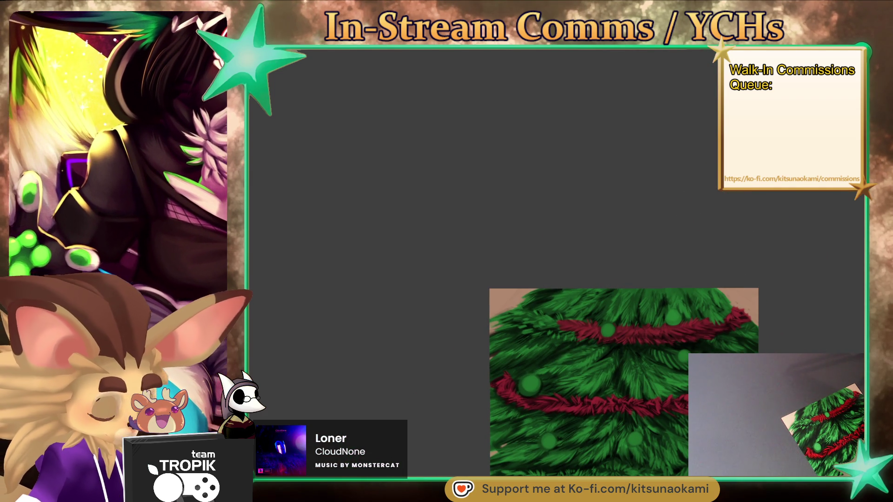
- Zoom in on the upper garland and extend the red band further left over the green
{"action": "mouse_move", "coordinate": [632, 414]}
{"action": "left_mouse_down"}
{"action": "mouse_move", "coordinate": [754, 328]}
{"action": "mouse_move", "coordinate": [658, 310]}
{"action": "left_mouse_up"}
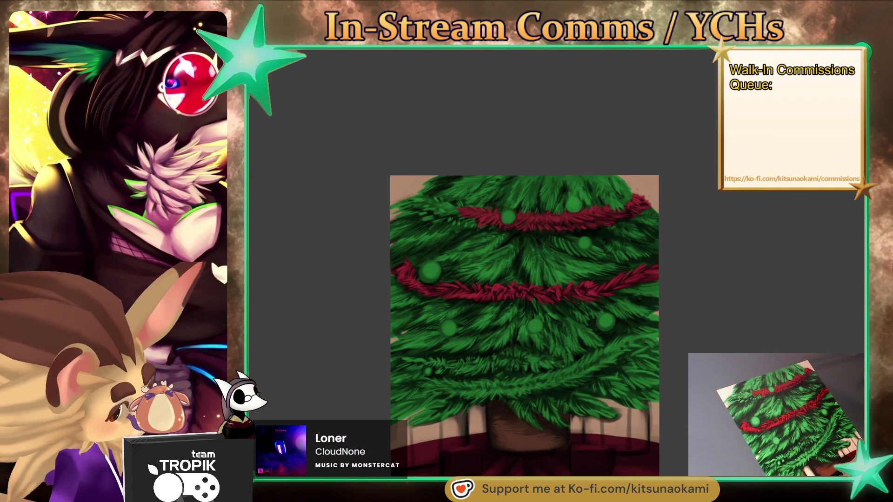
{"action": "left_click_drag", "start_coordinate": [652, 329], "coordinate": [669, 341]}
{"action": "scroll", "coordinate": [624, 247], "scroll_direction": "up", "scroll_amount": 3}
{"action": "left_click_drag", "start_coordinate": [624, 247], "coordinate": [725, 275]}
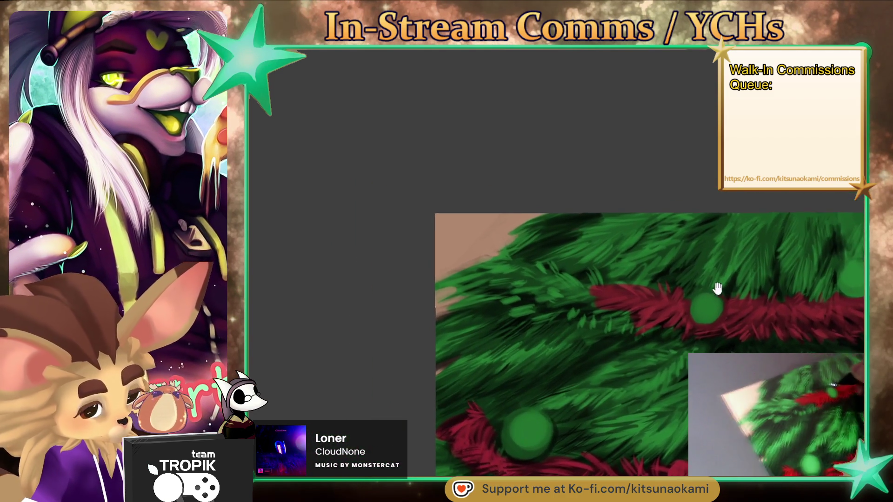
{"action": "scroll", "coordinate": [674, 309], "scroll_direction": "up", "scroll_amount": 3}
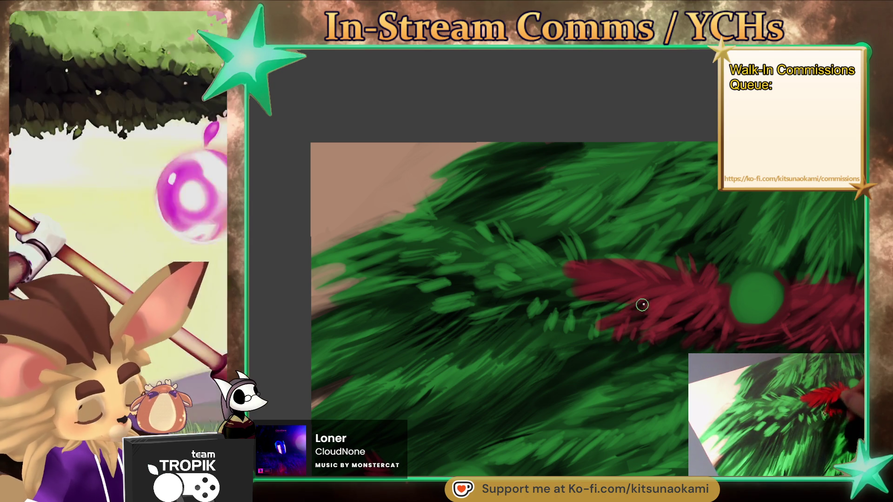
{"action": "mouse_move", "coordinate": [618, 329]}
{"action": "left_mouse_down"}
{"action": "mouse_move", "coordinate": [597, 308]}
{"action": "mouse_move", "coordinate": [566, 326]}
{"action": "mouse_move", "coordinate": [532, 309]}
{"action": "left_mouse_up"}
{"action": "left_click_drag", "start_coordinate": [581, 274], "coordinate": [534, 307]}
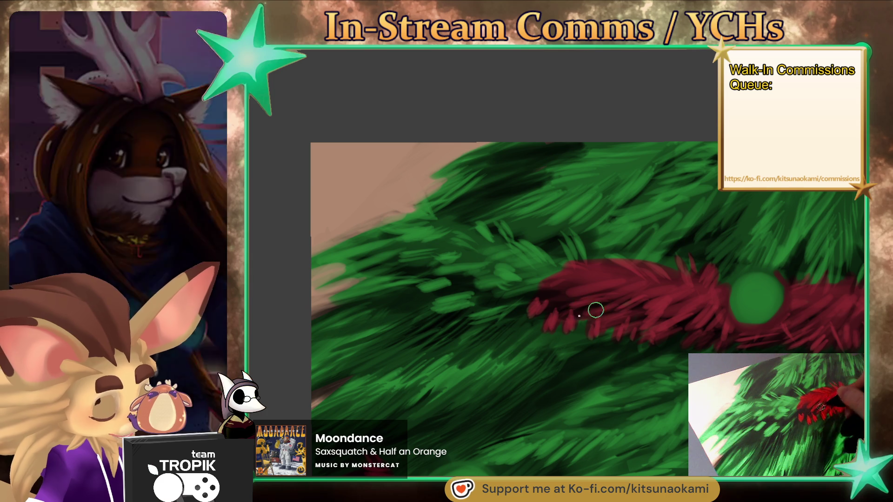
{"action": "mouse_move", "coordinate": [640, 328]}
{"action": "left_mouse_down"}
{"action": "mouse_move", "coordinate": [680, 333]}
{"action": "mouse_move", "coordinate": [663, 249]}
{"action": "left_mouse_up"}
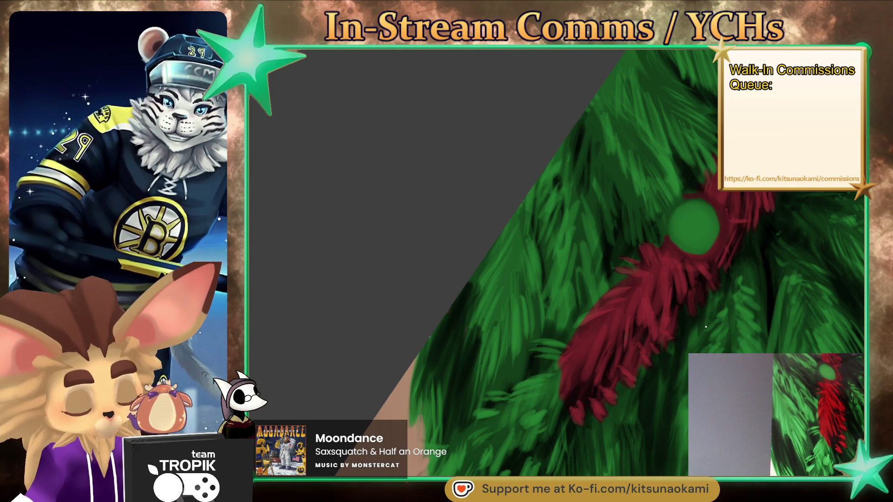
- Add thin red fur strokes trailing down-left from the garland's edge
{"action": "left_click_drag", "start_coordinate": [600, 307], "coordinate": [532, 344]}
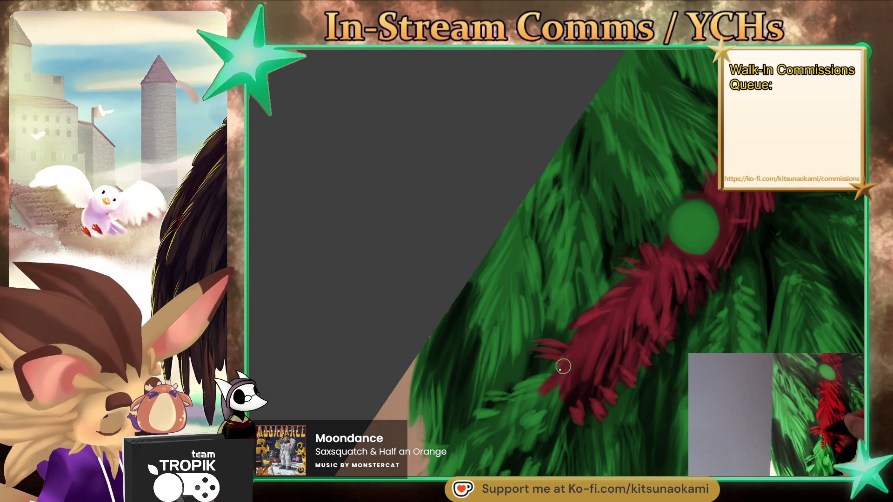
{"action": "left_click_drag", "start_coordinate": [562, 367], "coordinate": [547, 403]}
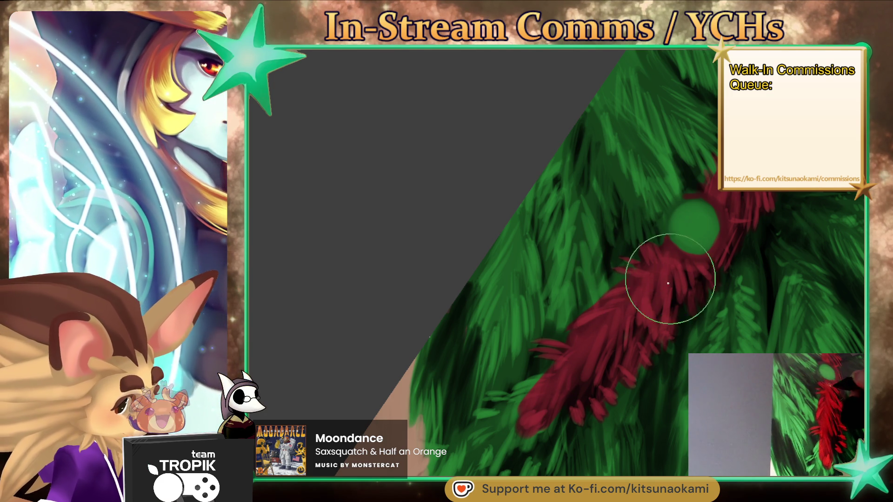
{"action": "scroll", "coordinate": [669, 274], "scroll_direction": "down", "scroll_amount": 3}
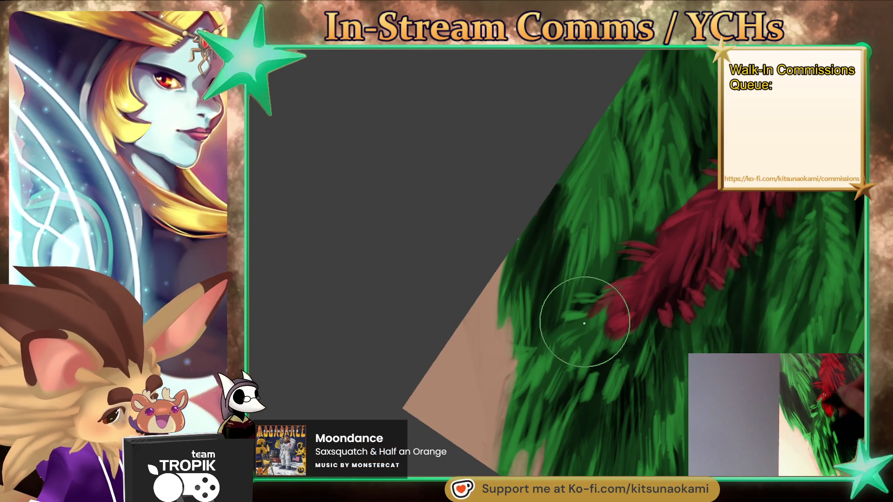
{"action": "left_click_drag", "start_coordinate": [596, 313], "coordinate": [567, 351]}
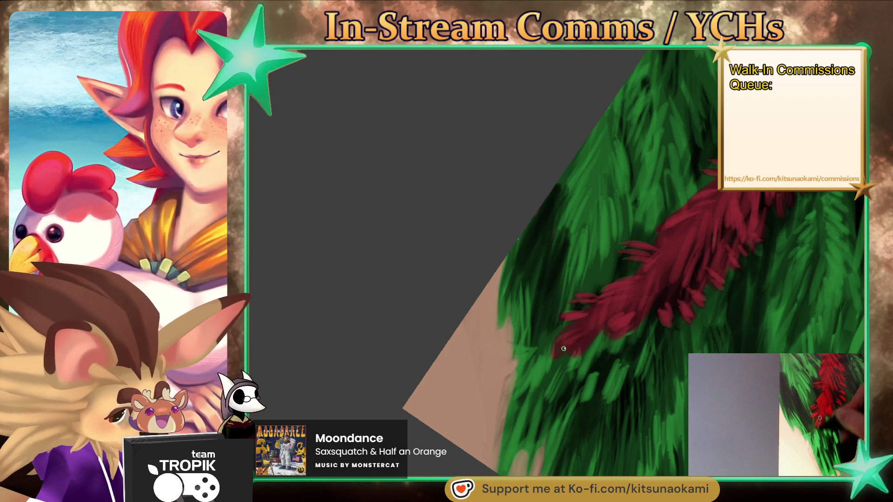
{"action": "left_click_drag", "start_coordinate": [556, 350], "coordinate": [514, 396]}
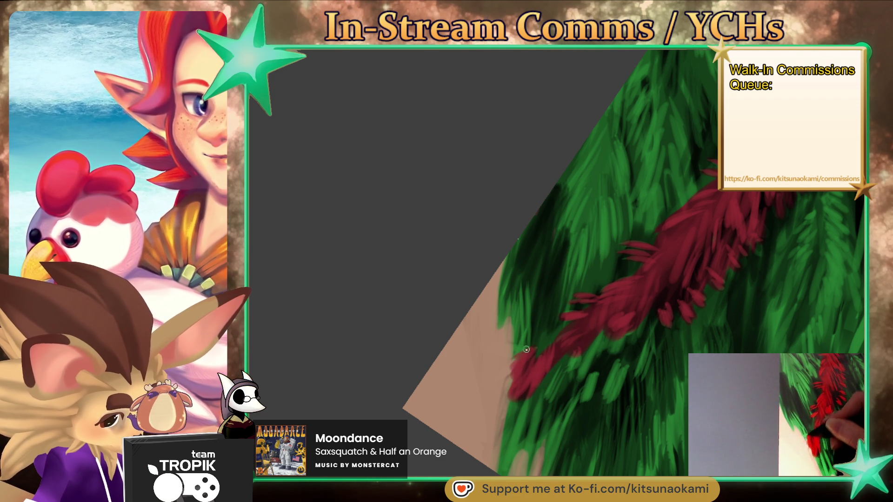
{"action": "left_click_drag", "start_coordinate": [521, 353], "coordinate": [506, 368]}
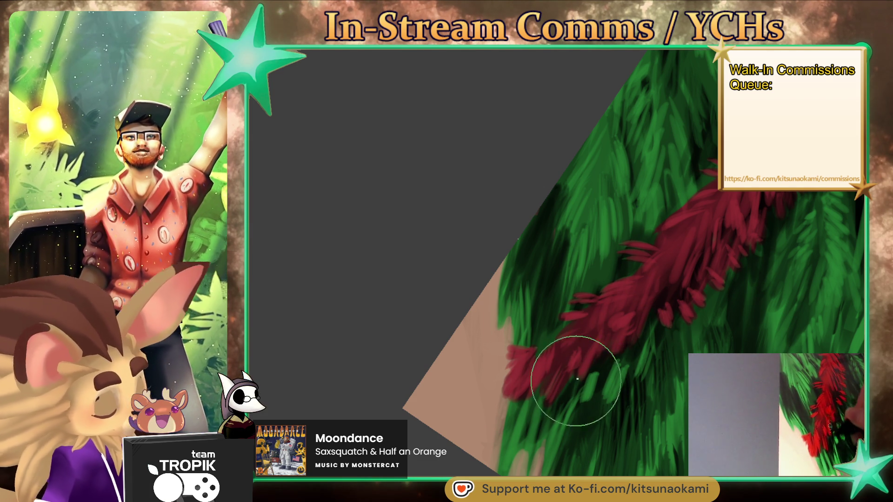
{"action": "mouse_move", "coordinate": [622, 314]}
{"action": "left_mouse_down"}
{"action": "mouse_move", "coordinate": [623, 279]}
{"action": "mouse_move", "coordinate": [599, 295]}
{"action": "left_mouse_up"}
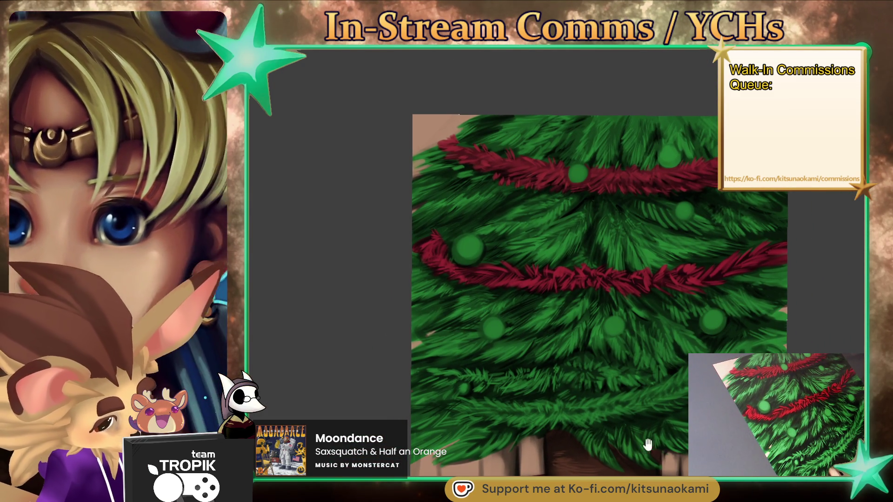
- Paint a long red band across the lower branches and curve it into a strand below
{"action": "left_click_drag", "start_coordinate": [648, 444], "coordinate": [642, 418]}
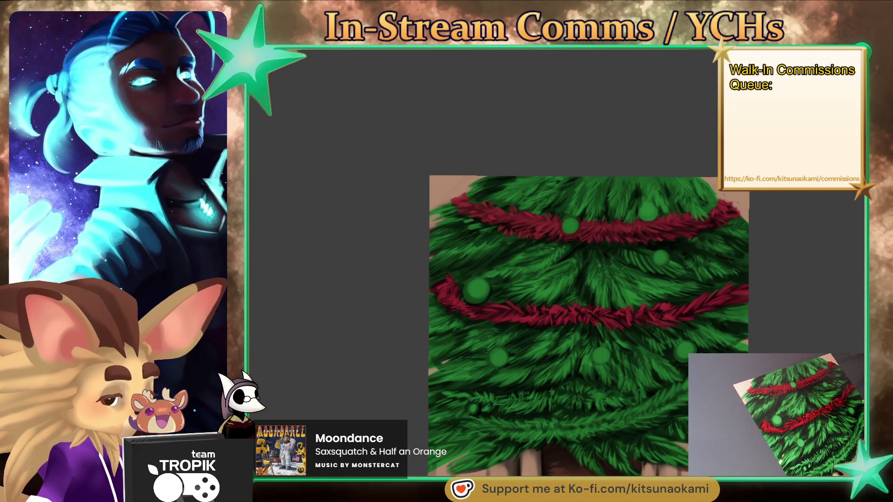
{"action": "scroll", "coordinate": [592, 313], "scroll_direction": "up", "scroll_amount": 8}
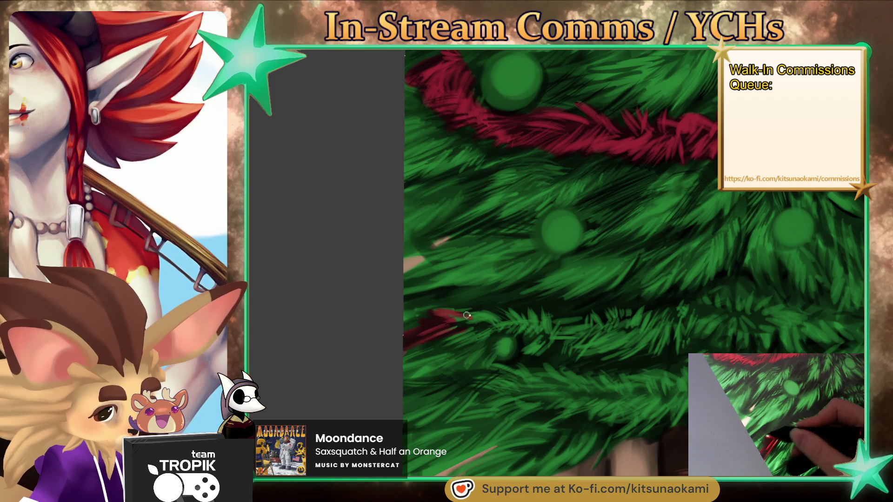
{"action": "left_click_drag", "start_coordinate": [485, 329], "coordinate": [860, 331]}
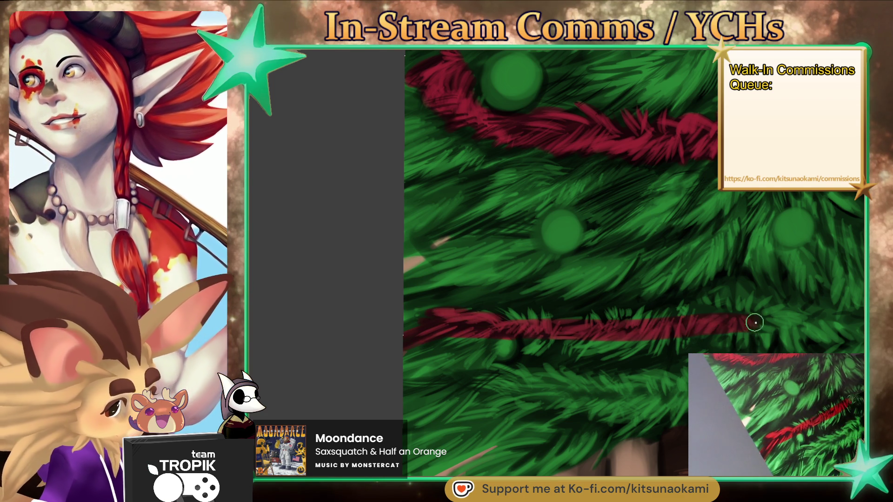
{"action": "mouse_move", "coordinate": [707, 397]}
{"action": "left_mouse_down"}
{"action": "mouse_move", "coordinate": [531, 394]}
{"action": "mouse_move", "coordinate": [663, 375]}
{"action": "mouse_move", "coordinate": [677, 261]}
{"action": "mouse_move", "coordinate": [567, 328]}
{"action": "left_mouse_up"}
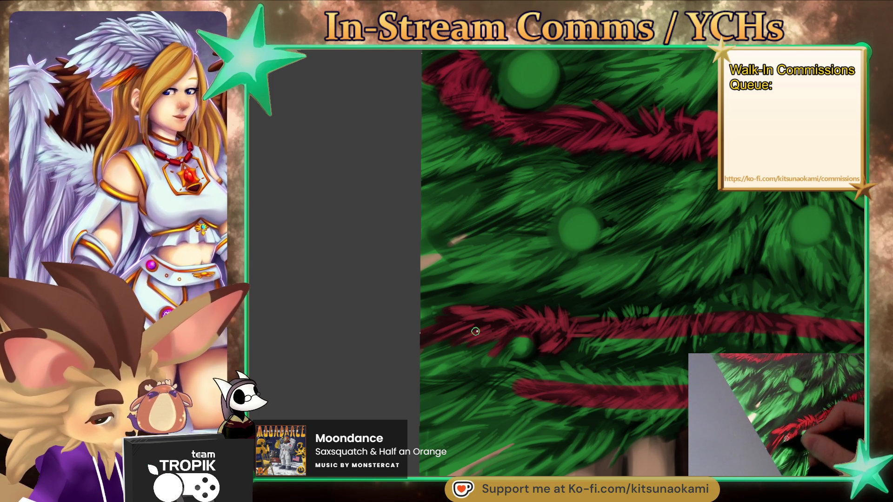
- Resize the brush and rework the fur strokes along the new lower red garland
{"action": "key", "text": "bracketright"}
{"action": "key", "text": "bracketright"}
{"action": "key", "text": "bracketright"}
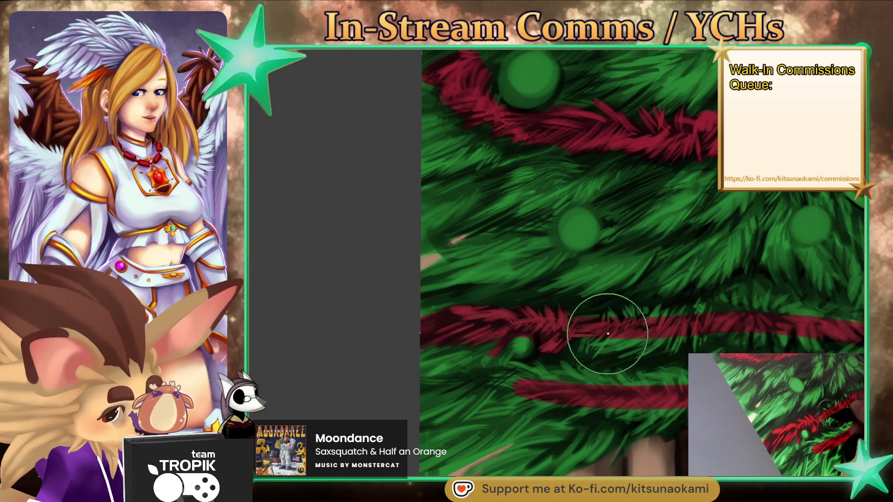
{"action": "key", "text": "bracketleft"}
{"action": "key", "text": "bracketleft"}
{"action": "key", "text": "bracketleft"}
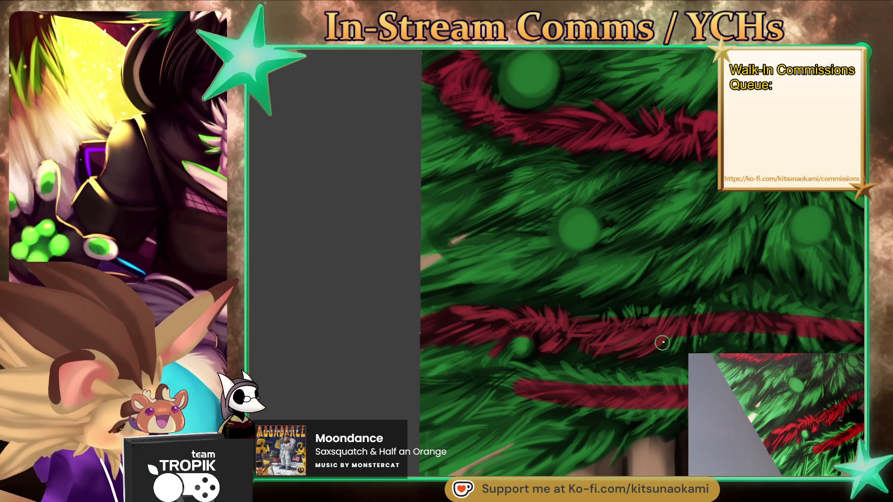
{"action": "key", "text": "bracketleft"}
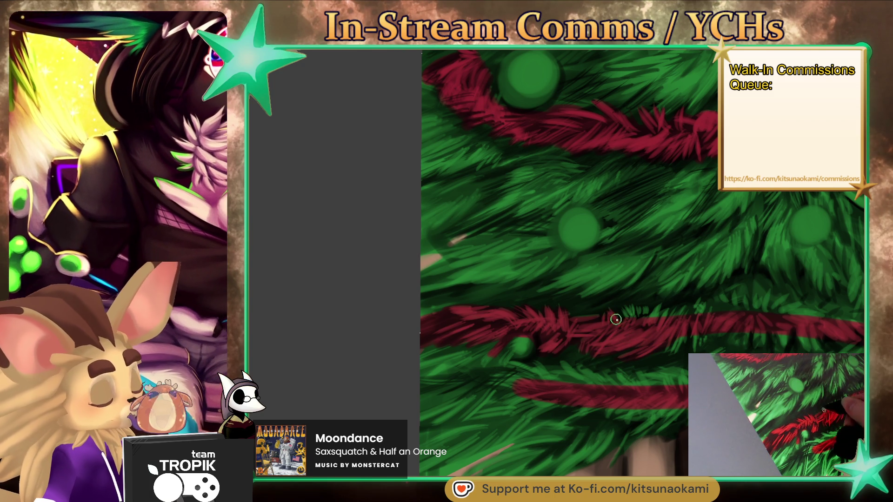
{"action": "left_click_drag", "start_coordinate": [645, 318], "coordinate": [661, 306]}
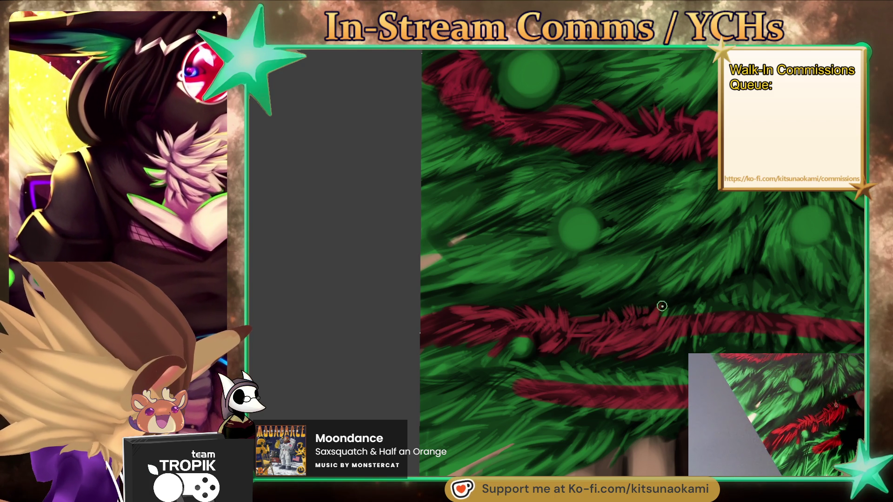
{"action": "key", "text": "bracketright"}
{"action": "key", "text": "bracketright"}
{"action": "key", "text": "bracketright"}
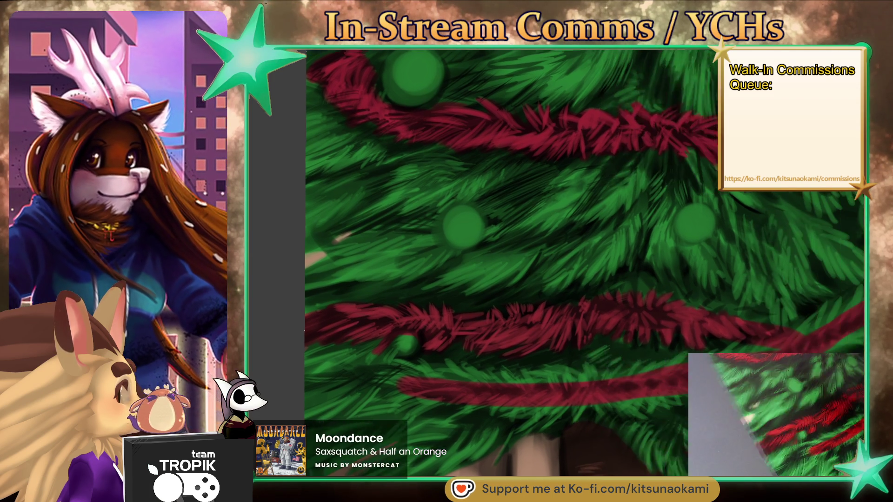
{"action": "left_click_drag", "start_coordinate": [863, 327], "coordinate": [712, 329]}
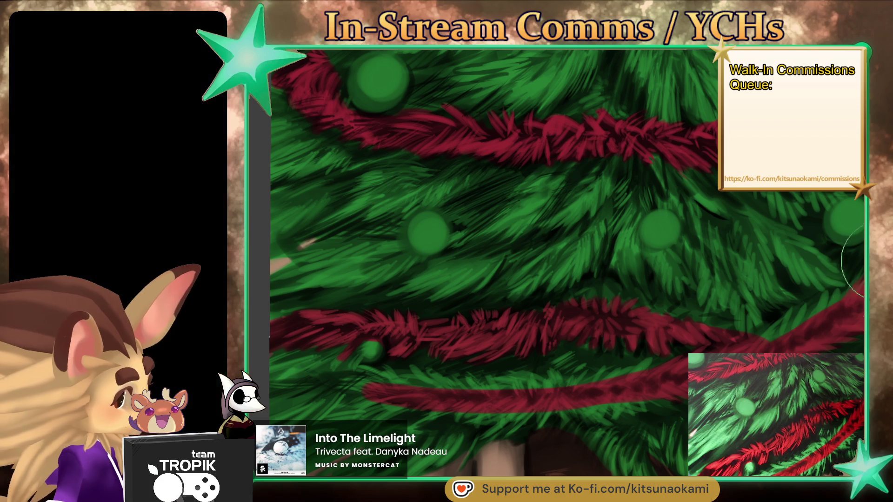
- With a smaller brush, stroke fine fur along the lower red garland's right side
{"action": "key", "text": "["}
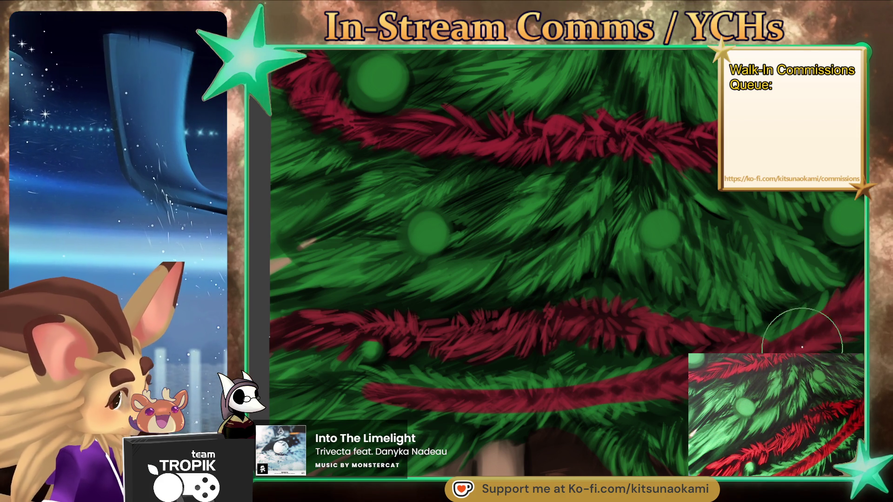
{"action": "left_click_drag", "start_coordinate": [831, 303], "coordinate": [806, 330]}
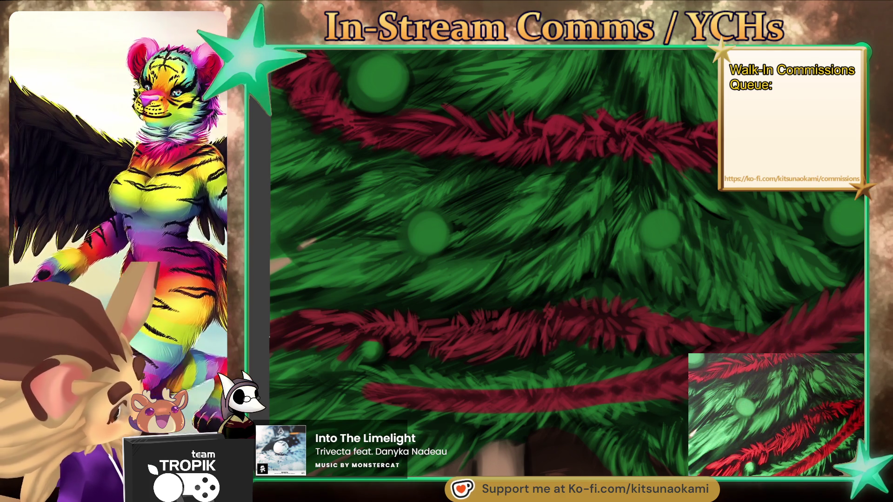
{"action": "scroll", "coordinate": [558, 260], "scroll_direction": "left", "scroll_amount": 5}
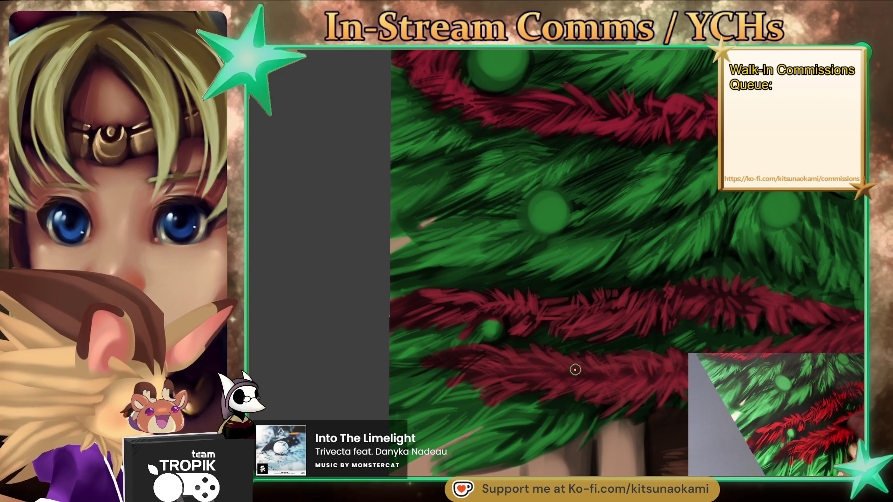
{"action": "scroll", "coordinate": [577, 316], "scroll_direction": "down", "scroll_amount": 5}
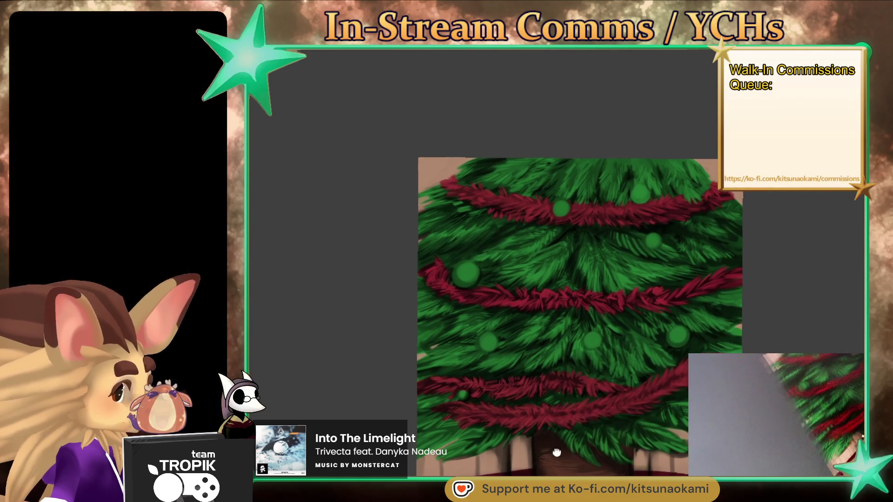
- Cover the dark specks beside the tree's top-right edge with the tan background colour
{"action": "scroll", "coordinate": [620, 351], "scroll_direction": "up", "scroll_amount": 5}
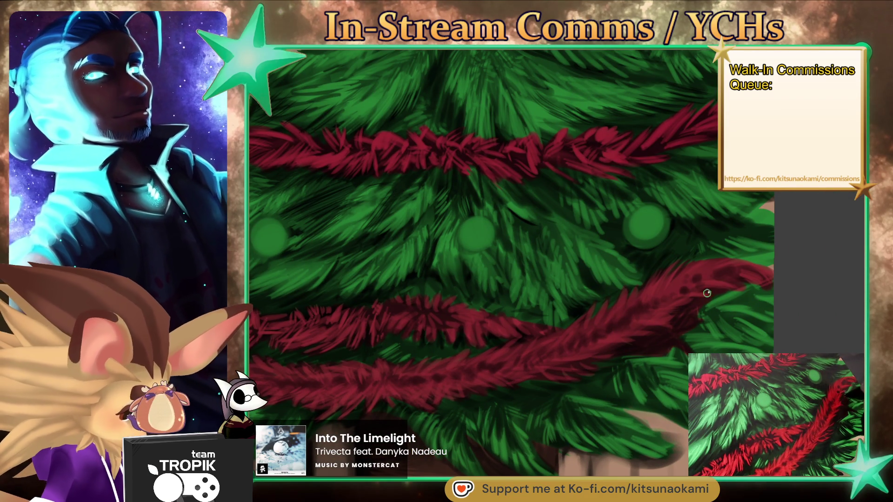
{"action": "scroll", "coordinate": [706, 293], "scroll_direction": "down", "scroll_amount": 5}
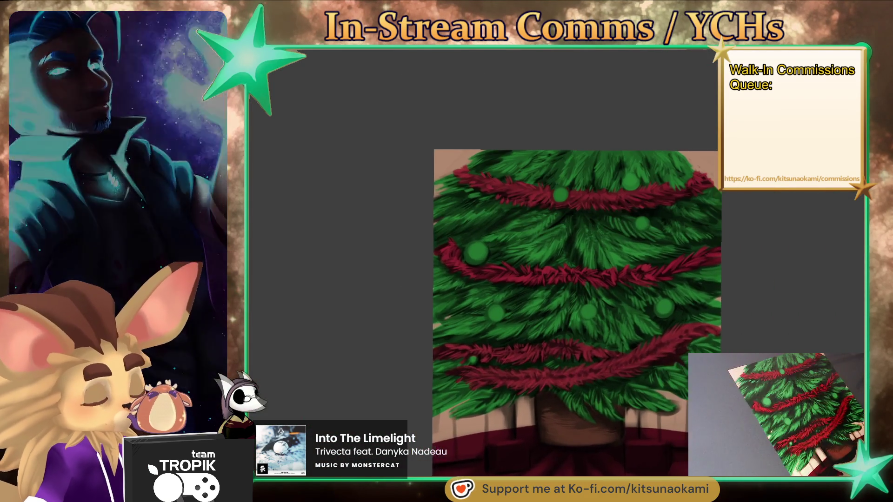
{"action": "scroll", "coordinate": [687, 265], "scroll_direction": "up", "scroll_amount": 2}
{"action": "scroll", "coordinate": [571, 289], "scroll_direction": "up", "scroll_amount": 3}
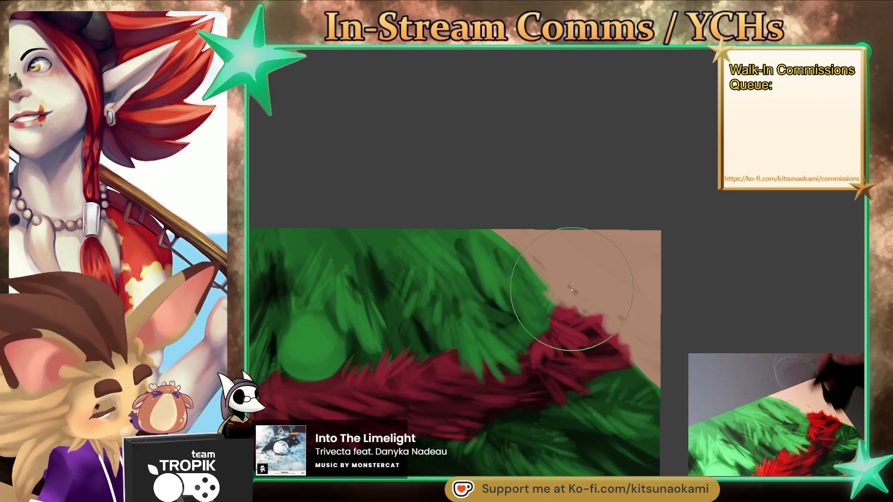
{"action": "key", "text": "bracketright"}
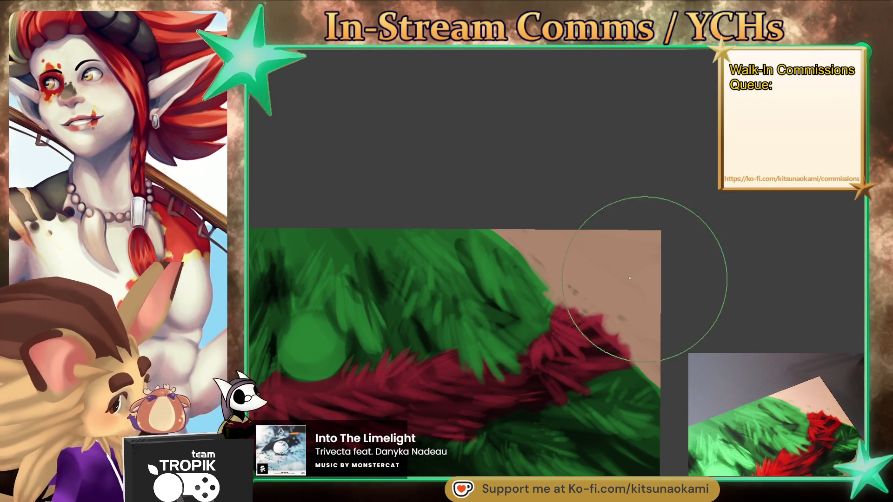
{"action": "key", "text": "bracketleft"}
{"action": "key", "text": "bracketleft"}
{"action": "key", "text": "bracketleft"}
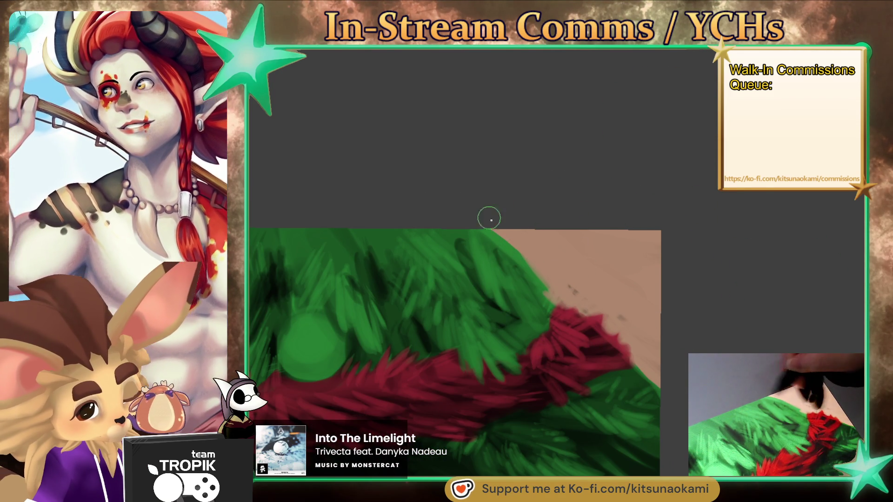
{"action": "left_click_drag", "start_coordinate": [558, 279], "coordinate": [622, 316]}
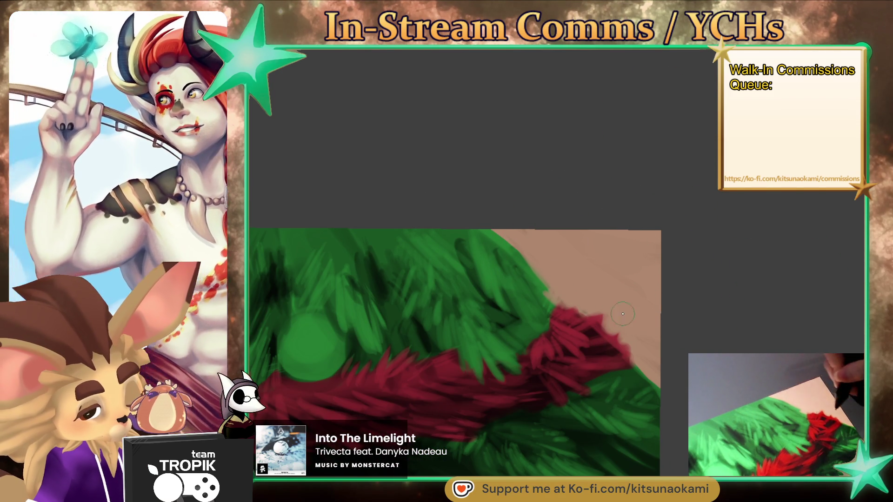
{"action": "scroll", "coordinate": [622, 314], "scroll_direction": "down", "scroll_amount": 2}
{"action": "scroll", "coordinate": [679, 370], "scroll_direction": "down", "scroll_amount": 3}
{"action": "scroll", "coordinate": [791, 354], "scroll_direction": "down", "scroll_amount": 2}
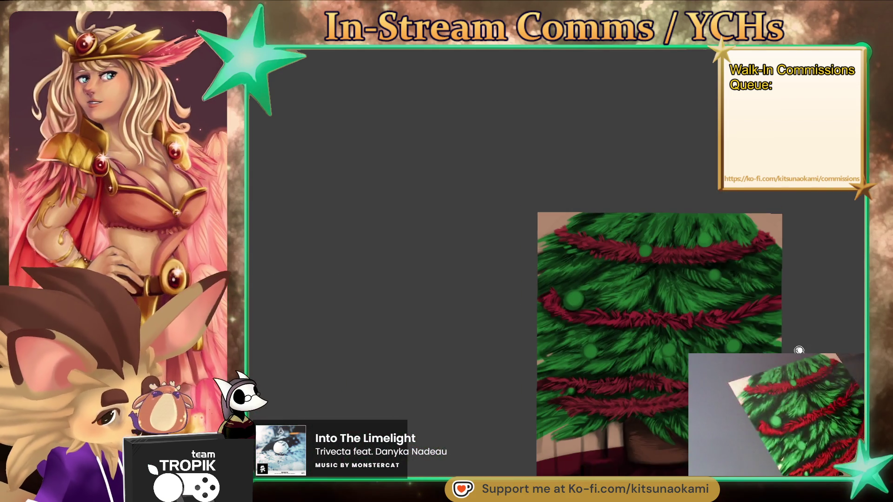
{"action": "scroll", "coordinate": [799, 349], "scroll_direction": "up", "scroll_amount": 2}
{"action": "left_click_drag", "start_coordinate": [825, 339], "coordinate": [781, 323]}
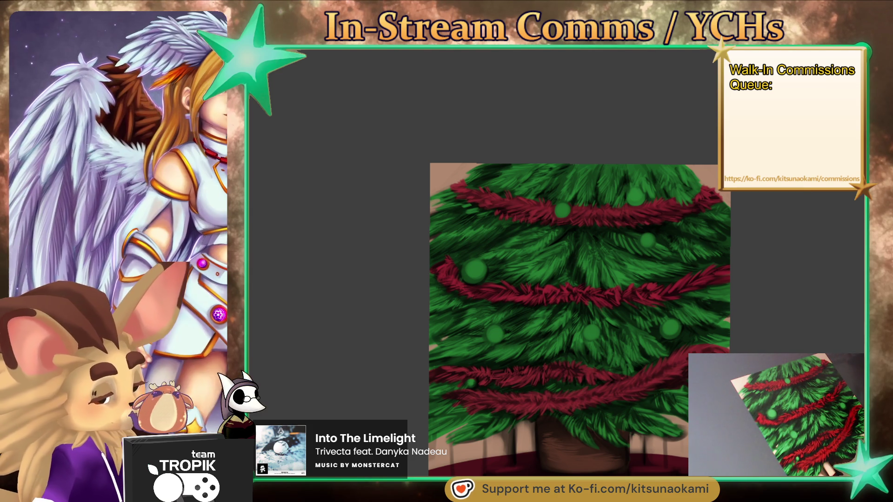
- Paint red and blue ornaments, recolour the lower ones green, yellow and magenta, and turn the small one red
{"action": "left_click", "coordinate": [647, 240]}
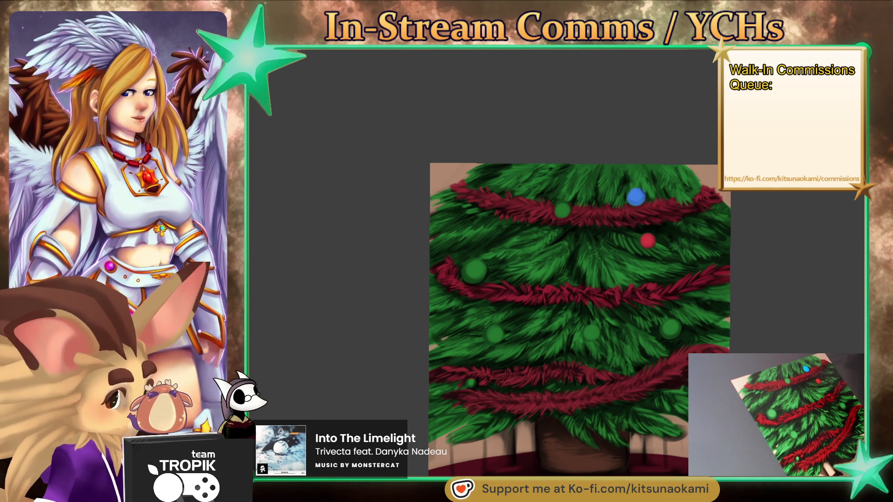
{"action": "left_click", "coordinate": [474, 268]}
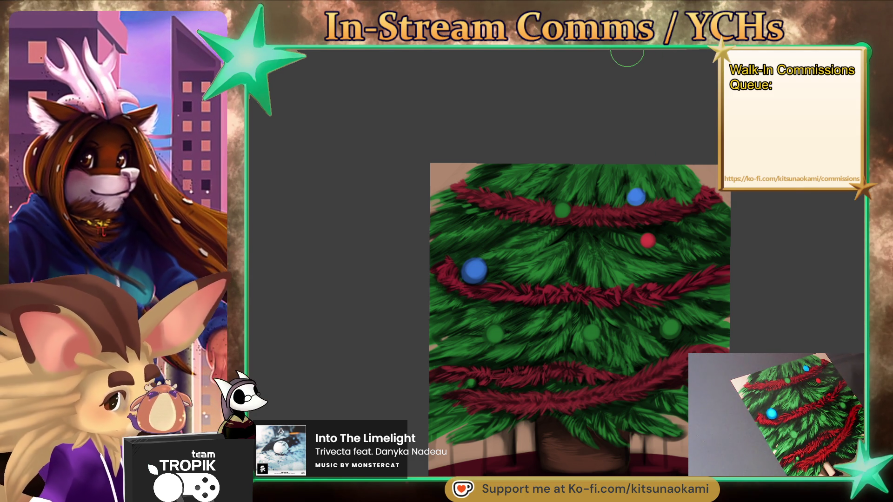
{"action": "left_click_drag", "start_coordinate": [492, 334], "coordinate": [499, 332]}
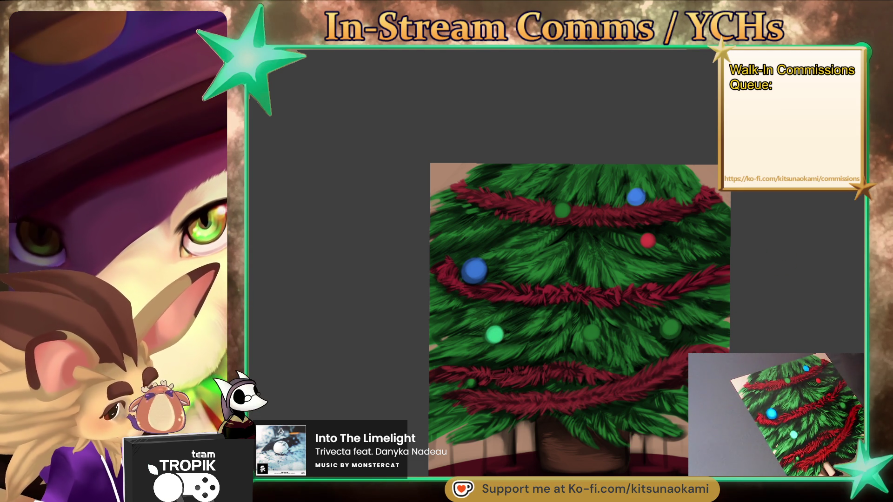
{"action": "left_click_drag", "start_coordinate": [587, 333], "coordinate": [592, 333]}
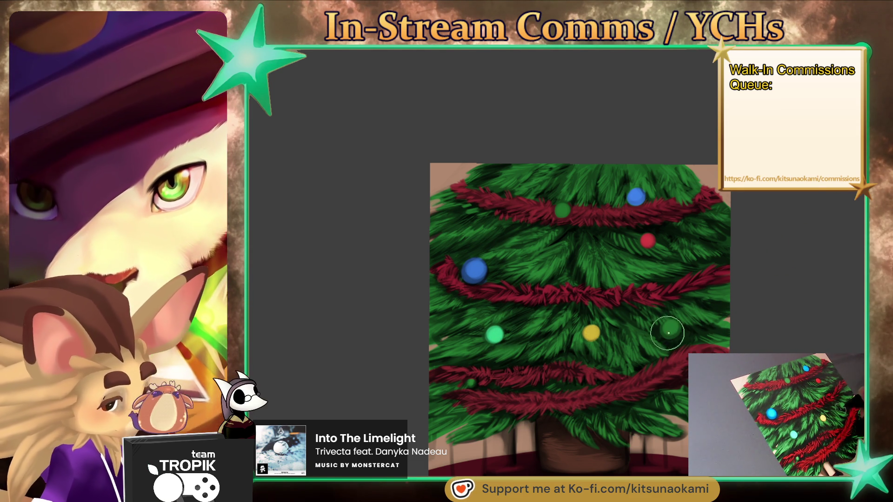
{"action": "left_click_drag", "start_coordinate": [667, 328], "coordinate": [663, 326]}
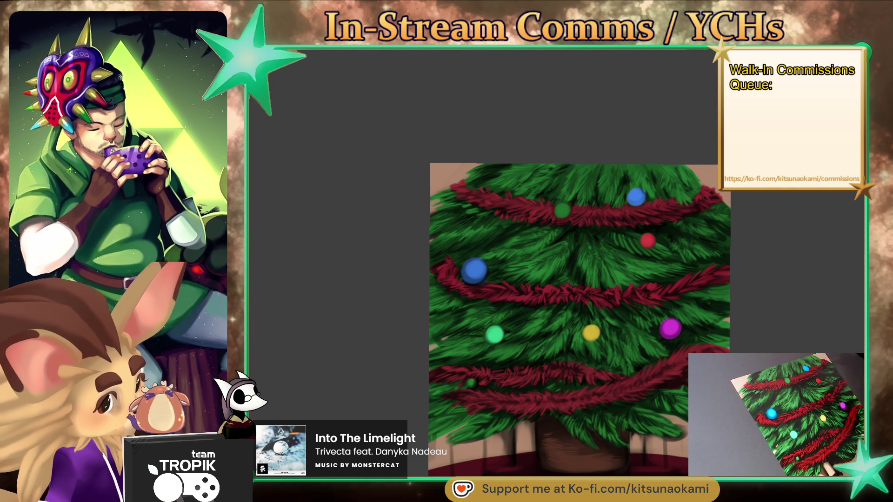
{"action": "left_click", "coordinate": [471, 382]}
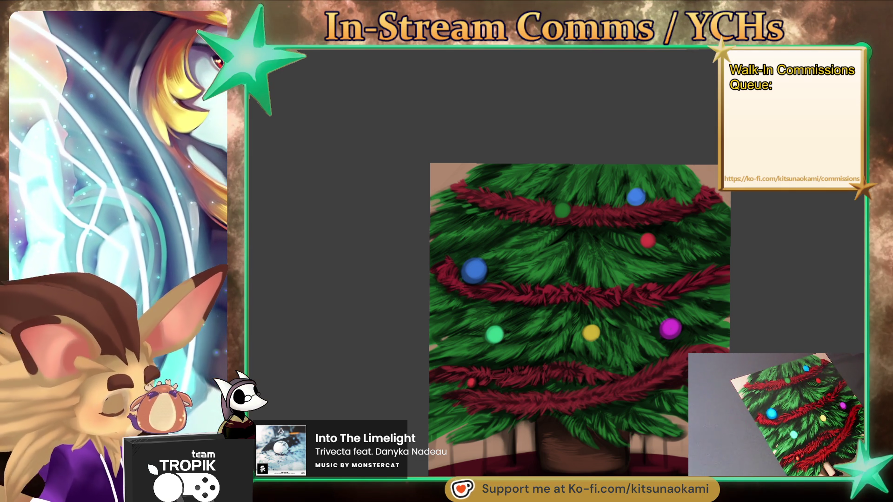
- Zoom in on the tree base and undo a stray light stroke by the trunk
{"action": "scroll", "coordinate": [558, 279], "scroll_direction": "up", "scroll_amount": 5}
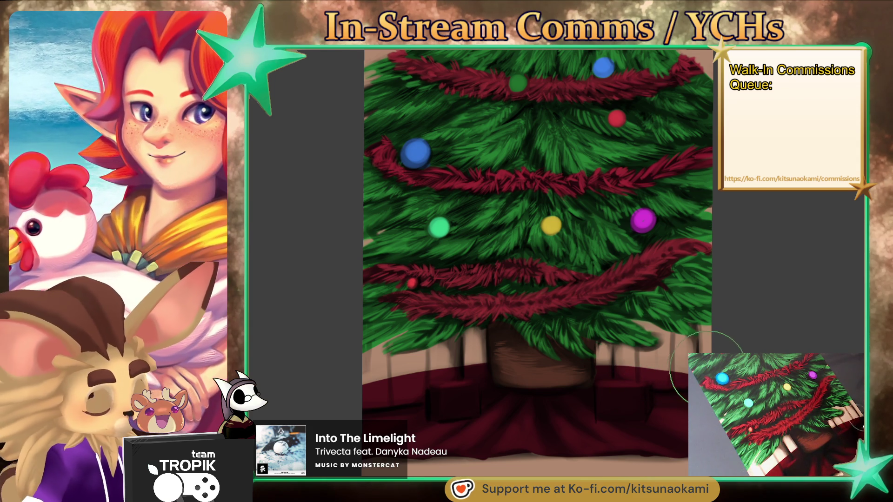
{"action": "scroll", "coordinate": [680, 401], "scroll_direction": "up", "scroll_amount": 5}
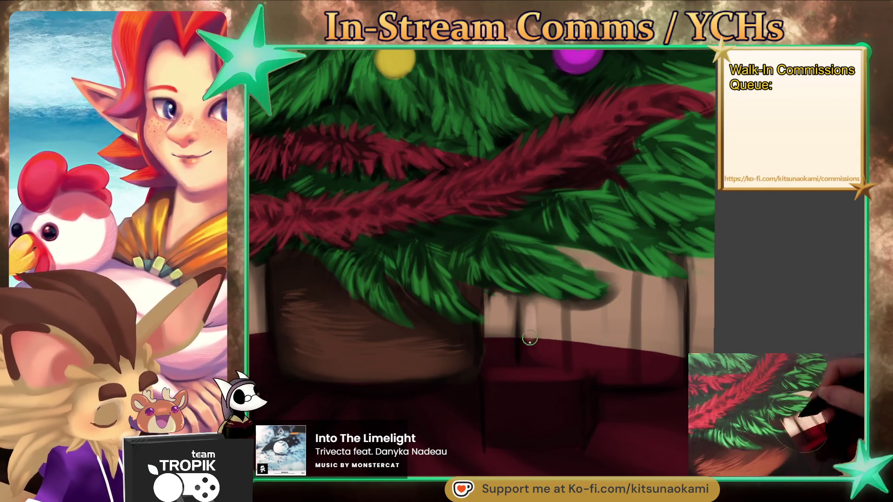
{"action": "left_click_drag", "start_coordinate": [530, 356], "coordinate": [526, 317]}
{"action": "key", "text": "ctrl+z"}
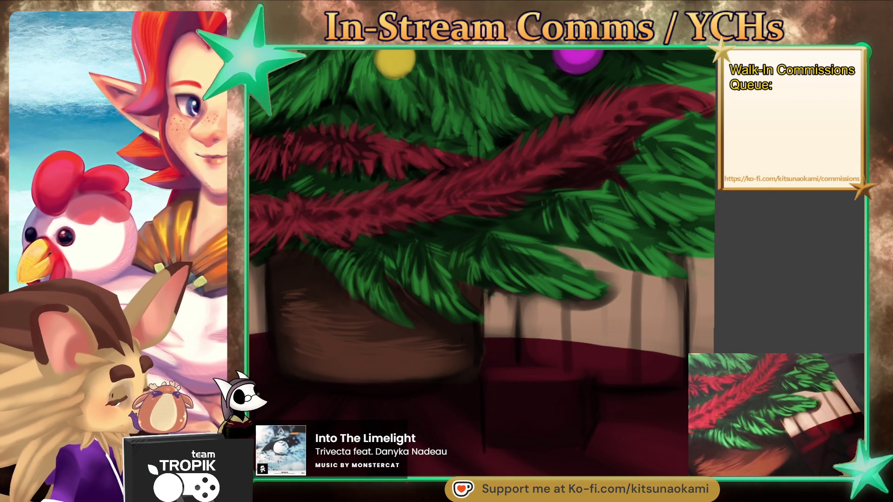
- Block in an orange gift box right of the trunk and resample its orange
{"action": "mouse_move", "coordinate": [521, 367]}
{"action": "left_mouse_down"}
{"action": "mouse_move", "coordinate": [523, 316]}
{"action": "mouse_move", "coordinate": [548, 312]}
{"action": "mouse_move", "coordinate": [554, 367]}
{"action": "mouse_move", "coordinate": [580, 319]}
{"action": "mouse_move", "coordinate": [571, 368]}
{"action": "mouse_move", "coordinate": [542, 365]}
{"action": "mouse_move", "coordinate": [618, 382]}
{"action": "mouse_move", "coordinate": [641, 365]}
{"action": "left_mouse_up"}
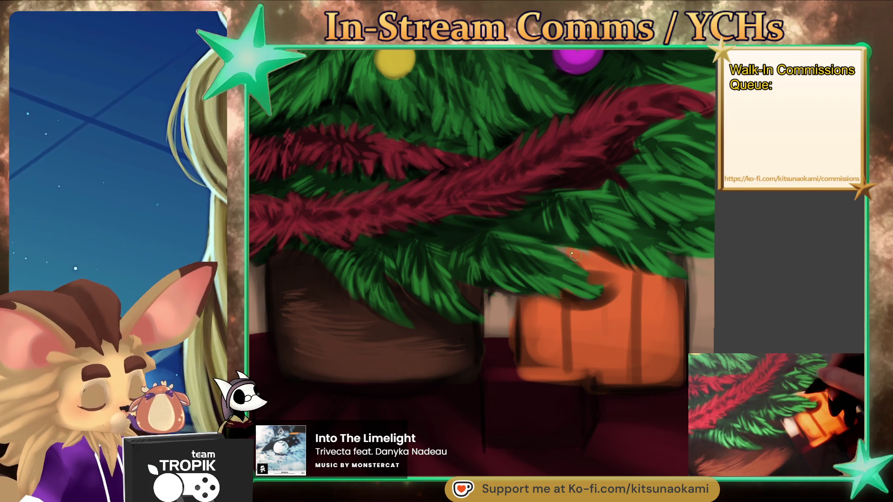
{"action": "left_click_drag", "start_coordinate": [572, 253], "coordinate": [551, 247]}
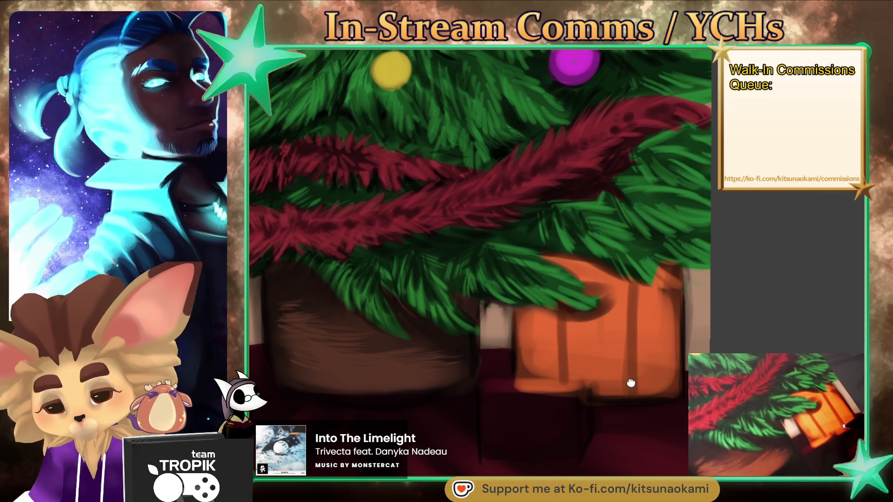
{"action": "scroll", "coordinate": [604, 380], "scroll_direction": "up", "scroll_amount": 2}
{"action": "left_click", "coordinate": [625, 362], "text": "alt"}
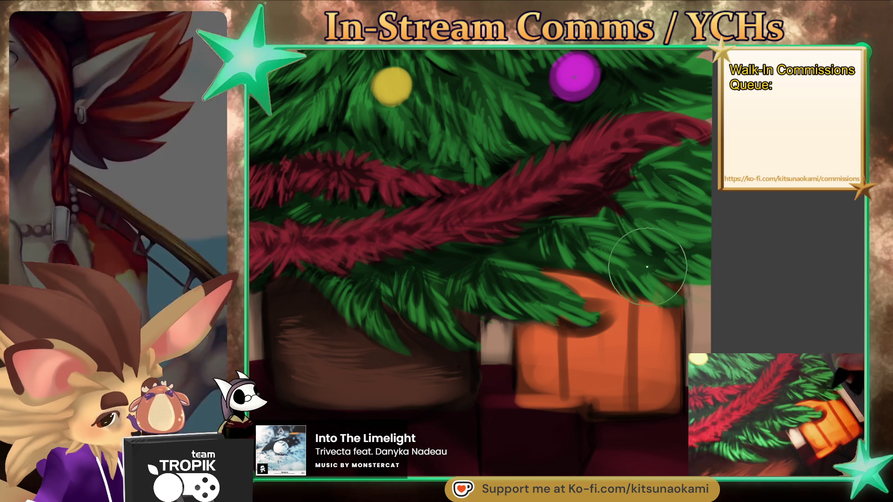
{"action": "scroll", "coordinate": [661, 272], "scroll_direction": "down", "scroll_amount": 4}
{"action": "scroll", "coordinate": [574, 262], "scroll_direction": "up", "scroll_amount": 2}
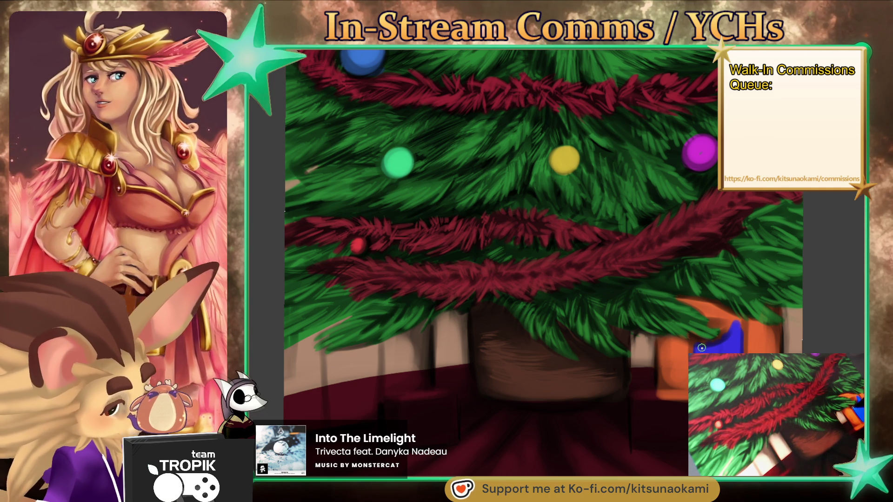
- Add a blue ribbon to the orange gift, a blue box on the floor, and a small brown box
{"action": "left_click_drag", "start_coordinate": [702, 348], "coordinate": [721, 341]}
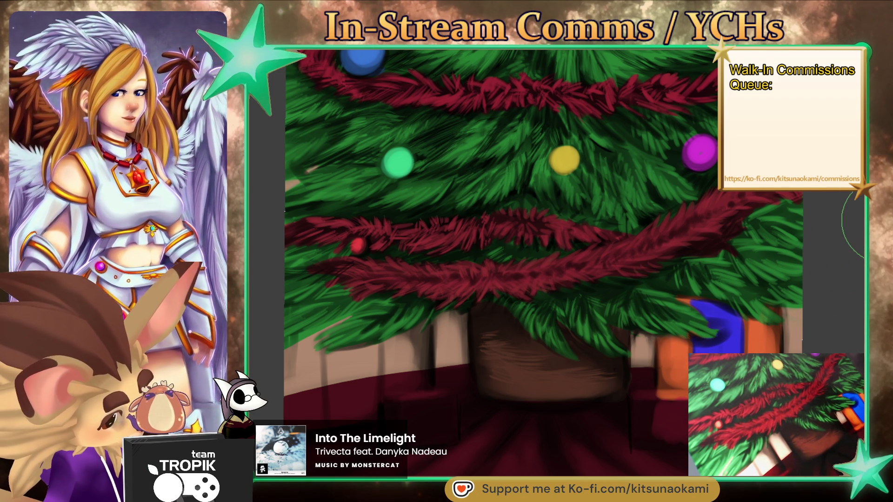
{"action": "left_click_drag", "start_coordinate": [663, 435], "coordinate": [655, 407]}
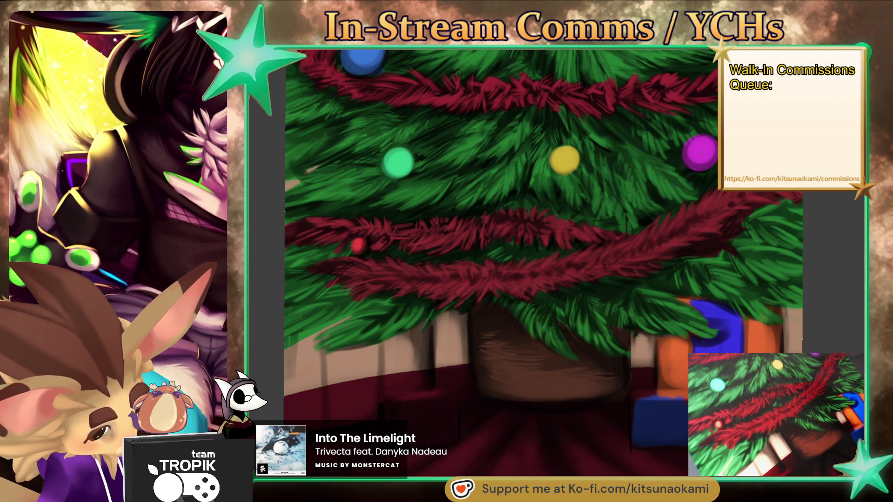
{"action": "left_click_drag", "start_coordinate": [674, 398], "coordinate": [644, 399]}
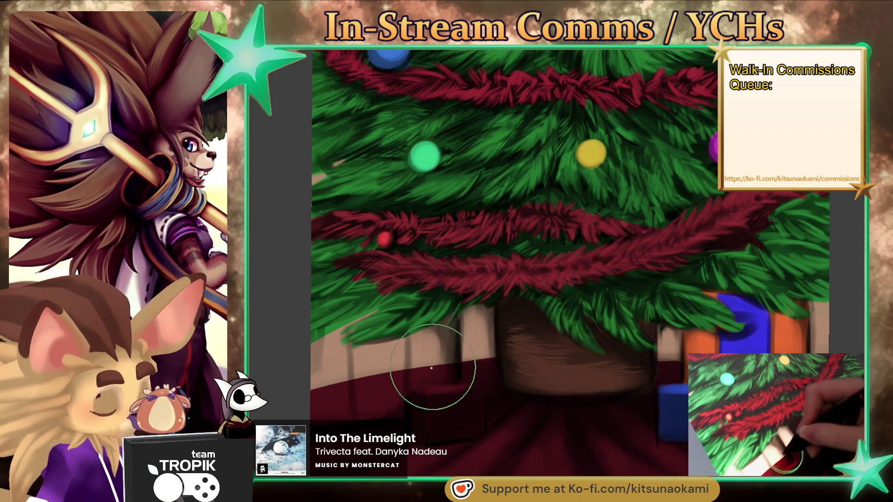
{"action": "mouse_move", "coordinate": [421, 396]}
{"action": "left_mouse_down"}
{"action": "mouse_move", "coordinate": [421, 408]}
{"action": "mouse_move", "coordinate": [462, 427]}
{"action": "mouse_move", "coordinate": [433, 425]}
{"action": "left_mouse_up"}
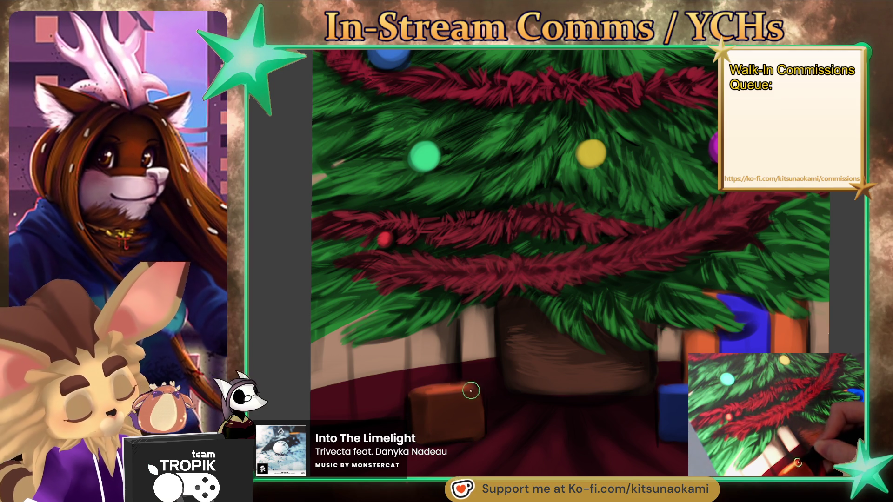
- Block in a pink gift box on the floor left of the trunk
{"action": "key", "text": "bracketright"}
{"action": "key", "text": "bracketright"}
{"action": "key", "text": "bracketright"}
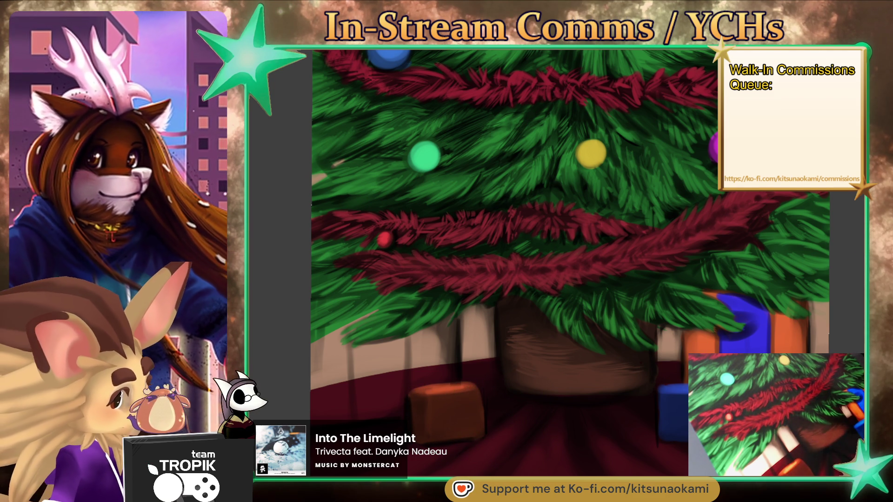
{"action": "key", "text": "bracketleft"}
{"action": "key", "text": "bracketleft"}
{"action": "key", "text": "bracketleft"}
{"action": "mouse_move", "coordinate": [424, 351]}
{"action": "left_mouse_down"}
{"action": "mouse_move", "coordinate": [404, 372]}
{"action": "mouse_move", "coordinate": [432, 336]}
{"action": "left_mouse_up"}
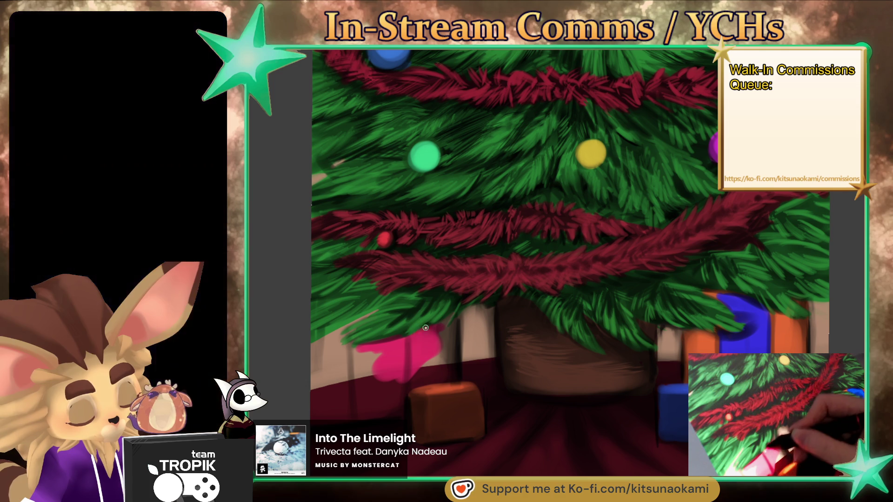
{"action": "mouse_move", "coordinate": [439, 325]}
{"action": "left_mouse_down"}
{"action": "mouse_move", "coordinate": [442, 367]}
{"action": "mouse_move", "coordinate": [391, 389]}
{"action": "mouse_move", "coordinate": [392, 409]}
{"action": "mouse_move", "coordinate": [309, 413]}
{"action": "mouse_move", "coordinate": [371, 364]}
{"action": "mouse_move", "coordinate": [351, 373]}
{"action": "left_mouse_up"}
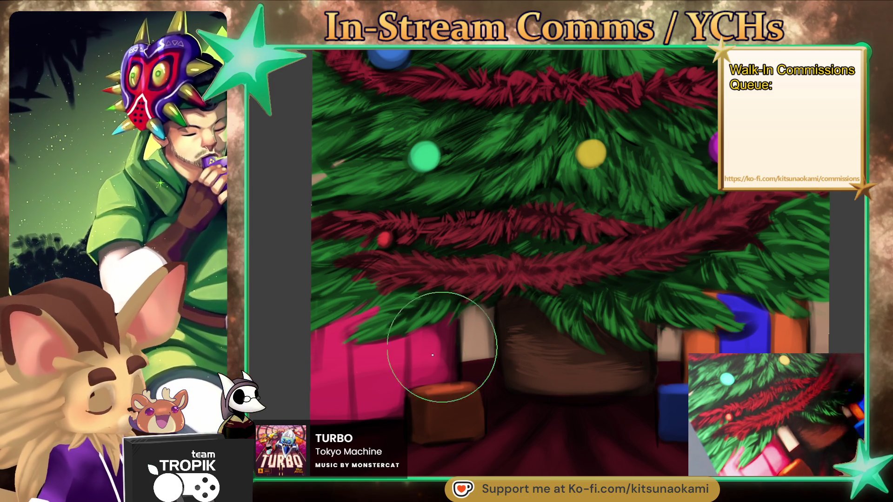
- Paint a pale pink U-shaped ribbon on the pink gift and shade its top under the branches
{"action": "mouse_move", "coordinate": [368, 348]}
{"action": "left_mouse_down"}
{"action": "mouse_move", "coordinate": [367, 411]}
{"action": "mouse_move", "coordinate": [400, 400]}
{"action": "left_mouse_up"}
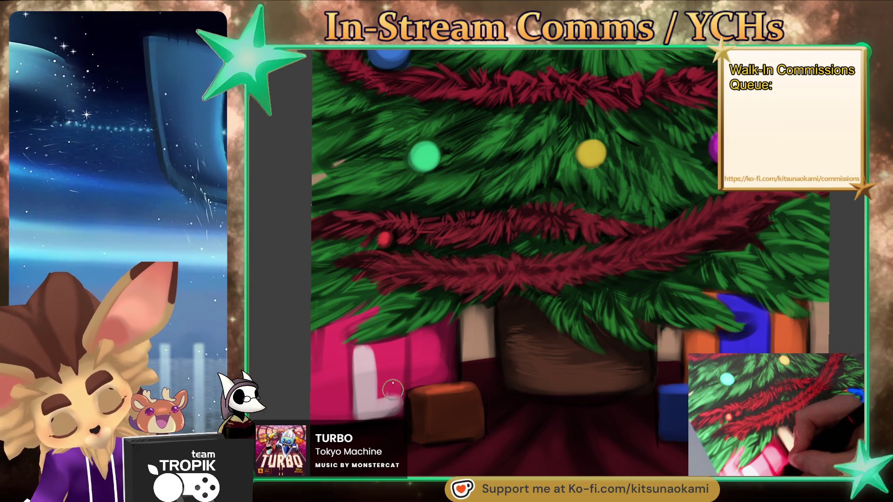
{"action": "left_click_drag", "start_coordinate": [394, 349], "coordinate": [395, 404]}
{"action": "left_click_drag", "start_coordinate": [392, 365], "coordinate": [382, 411]}
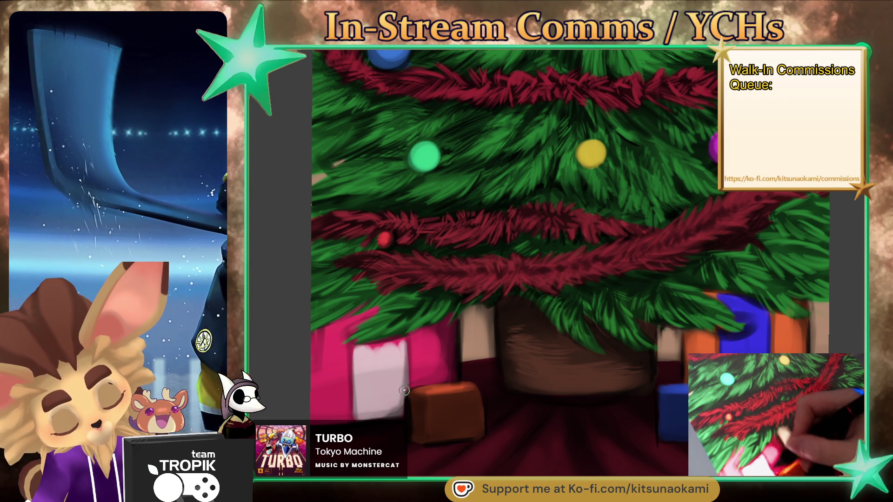
{"action": "left_click_drag", "start_coordinate": [360, 346], "coordinate": [404, 343]}
{"action": "mouse_move", "coordinate": [358, 322]}
{"action": "left_mouse_down"}
{"action": "mouse_move", "coordinate": [376, 310]}
{"action": "mouse_move", "coordinate": [370, 312]}
{"action": "left_mouse_up"}
{"action": "mouse_move", "coordinate": [353, 346]}
{"action": "left_mouse_down"}
{"action": "mouse_move", "coordinate": [367, 309]}
{"action": "mouse_move", "coordinate": [380, 320]}
{"action": "left_mouse_up"}
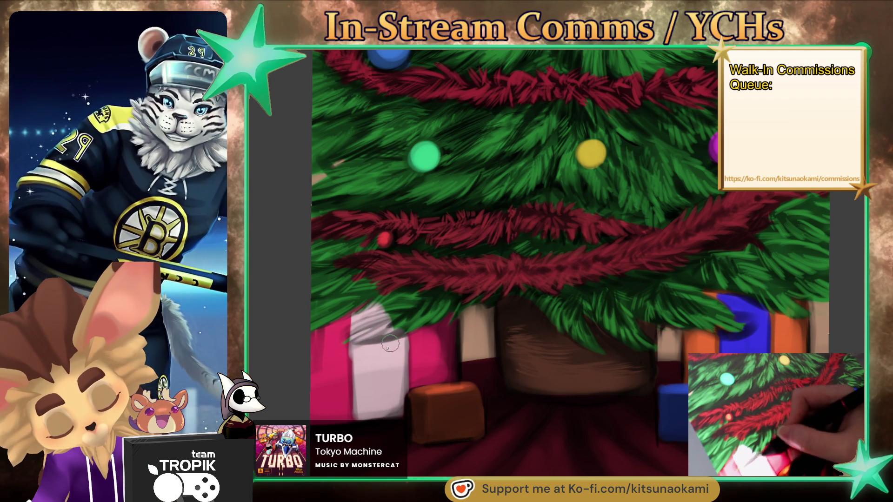
{"action": "key", "text": "bracketright"}
{"action": "key", "text": "bracketright"}
{"action": "key", "text": "bracketright"}
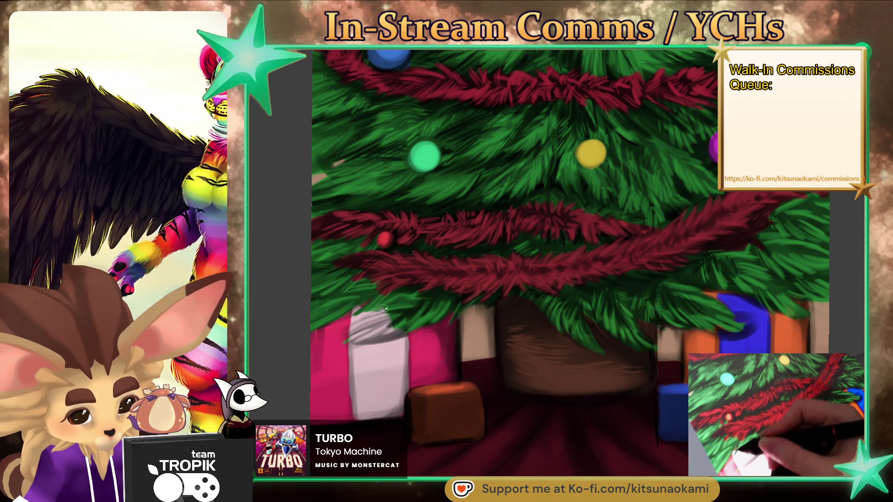
{"action": "mouse_move", "coordinate": [367, 331]}
{"action": "left_mouse_down"}
{"action": "mouse_move", "coordinate": [396, 321]}
{"action": "mouse_move", "coordinate": [353, 345]}
{"action": "left_mouse_up"}
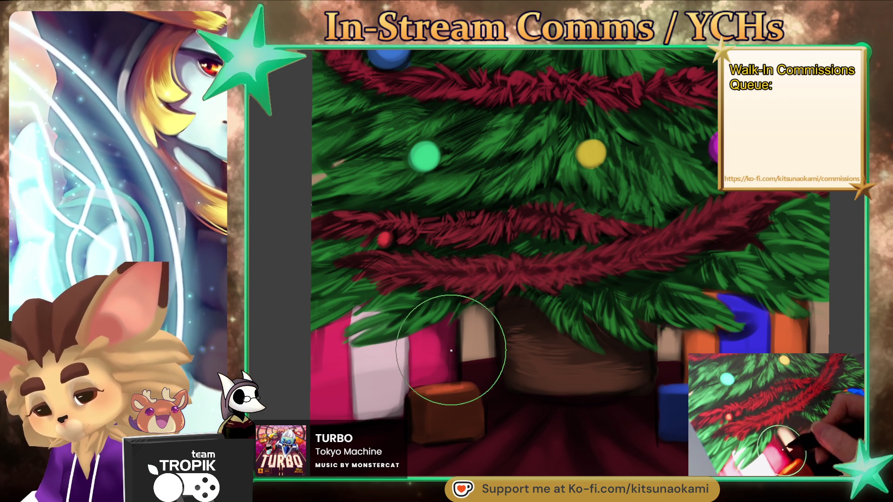
- Recentre the painting and repaint the green top ornament gold
{"action": "scroll", "coordinate": [637, 372], "scroll_direction": "down", "scroll_amount": 2}
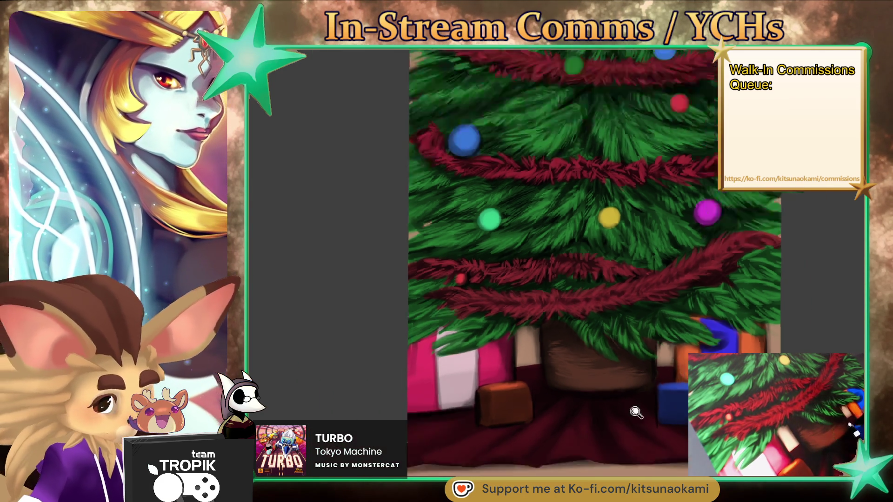
{"action": "scroll", "coordinate": [655, 399], "scroll_direction": "down", "scroll_amount": 2}
{"action": "scroll", "coordinate": [673, 428], "scroll_direction": "down", "scroll_amount": 2}
{"action": "left_click_drag", "start_coordinate": [673, 428], "coordinate": [638, 449]}
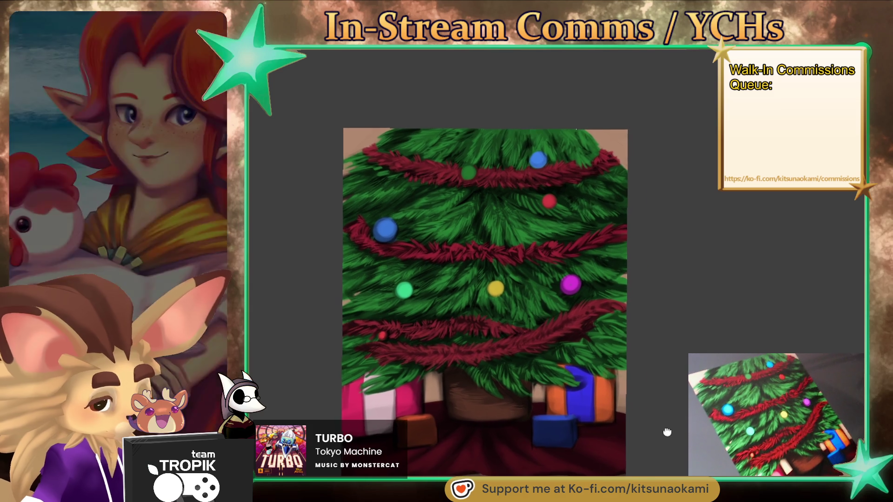
{"action": "scroll", "coordinate": [553, 150], "scroll_direction": "up", "scroll_amount": 3}
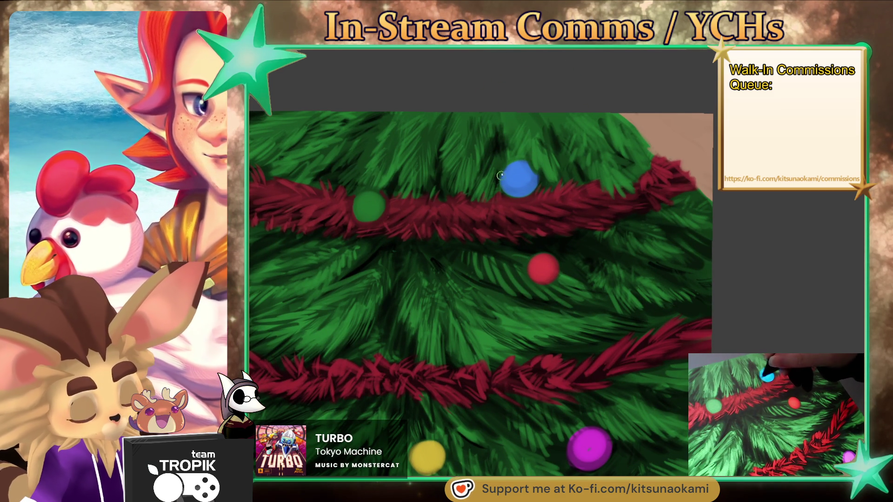
{"action": "scroll", "coordinate": [532, 190], "scroll_direction": "down", "scroll_amount": 1}
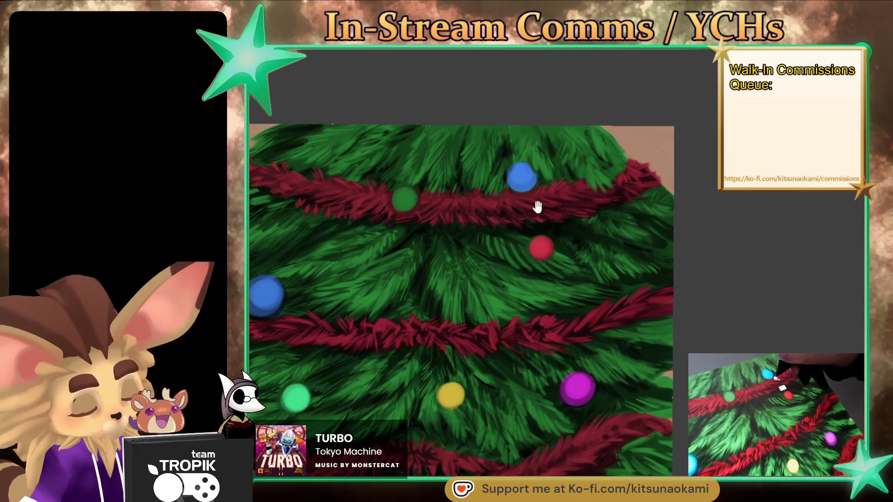
{"action": "scroll", "coordinate": [535, 205], "scroll_direction": "down", "scroll_amount": 1}
{"action": "left_click_drag", "start_coordinate": [462, 208], "coordinate": [457, 212]}
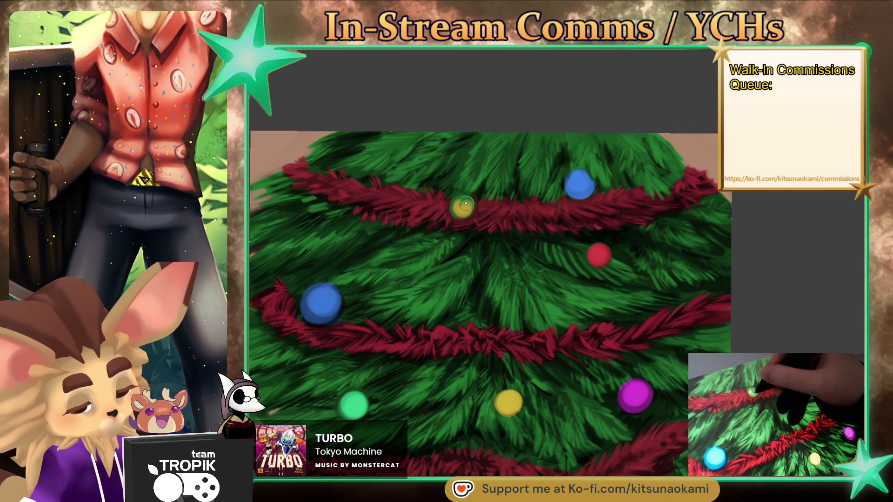
- Add red tinsel strands to the right end of the top garland
{"action": "scroll", "coordinate": [456, 213], "scroll_direction": "down", "scroll_amount": 5}
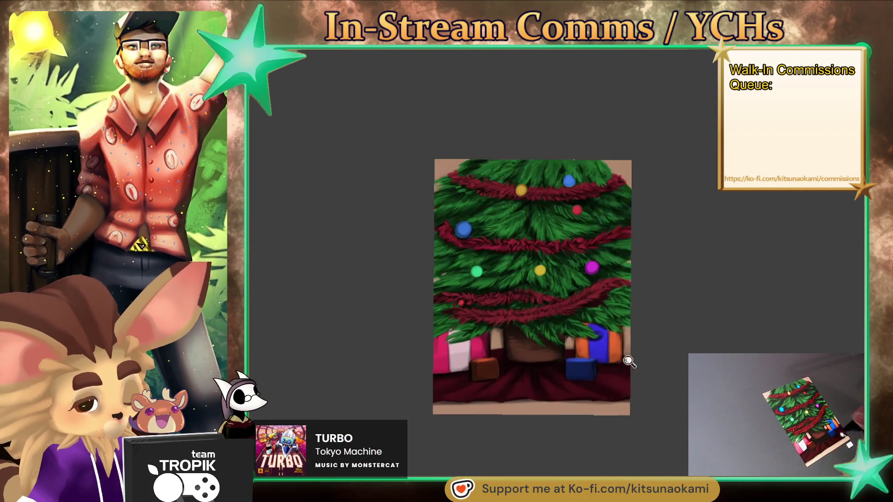
{"action": "scroll", "coordinate": [670, 359], "scroll_direction": "up", "scroll_amount": 3}
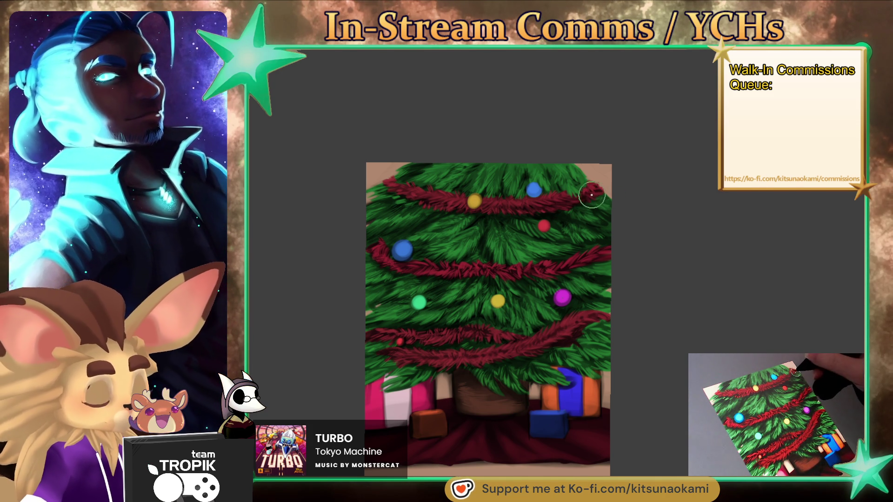
{"action": "scroll", "coordinate": [596, 184], "scroll_direction": "up", "scroll_amount": 5}
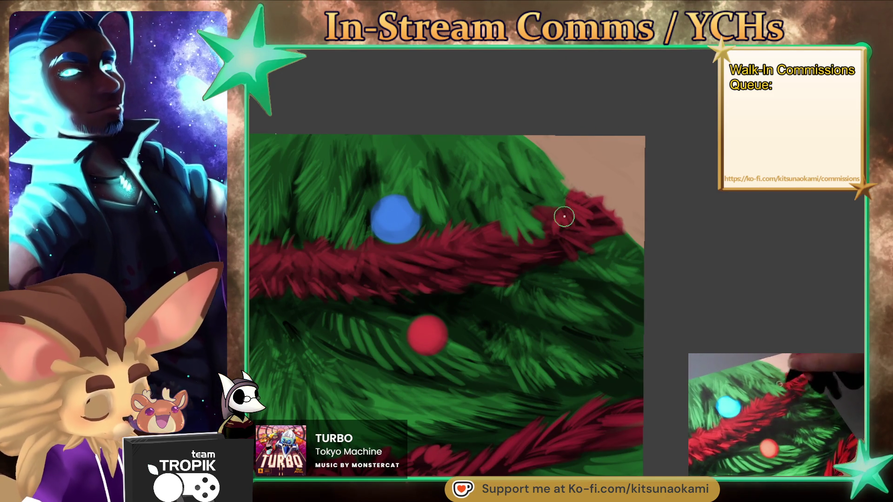
{"action": "left_click_drag", "start_coordinate": [537, 224], "coordinate": [567, 199]}
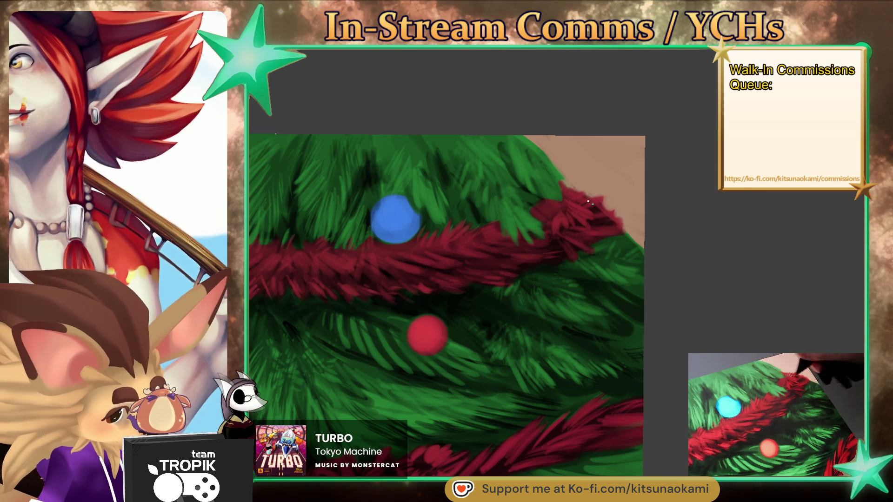
{"action": "scroll", "coordinate": [623, 219], "scroll_direction": "down", "scroll_amount": 2}
{"action": "scroll", "coordinate": [634, 226], "scroll_direction": "down", "scroll_amount": 3}
{"action": "scroll", "coordinate": [634, 226], "scroll_direction": "up", "scroll_amount": 1}
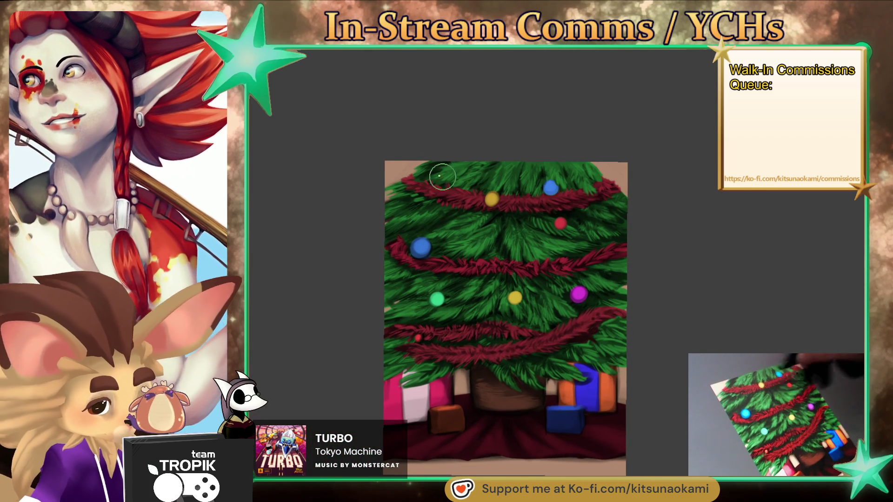
{"action": "scroll", "coordinate": [462, 199], "scroll_direction": "up", "scroll_amount": 4}
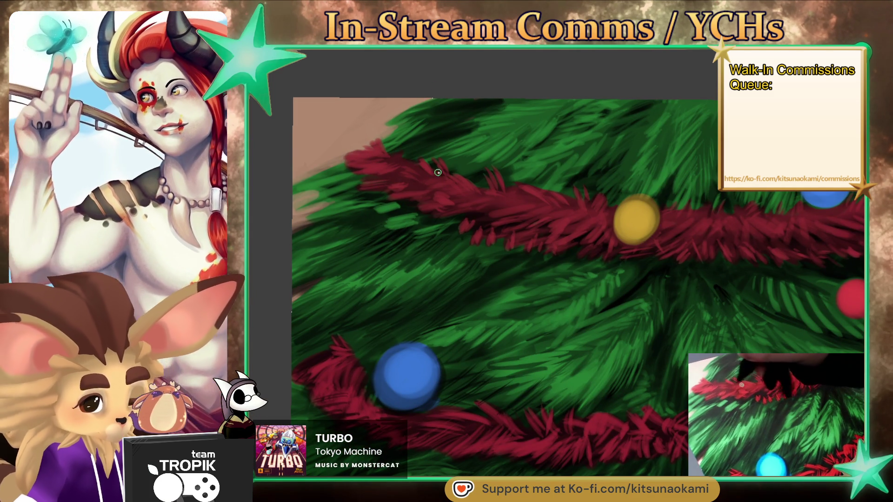
{"action": "scroll", "coordinate": [535, 246], "scroll_direction": "down", "scroll_amount": 2}
{"action": "left_click_drag", "start_coordinate": [542, 247], "coordinate": [486, 226]}
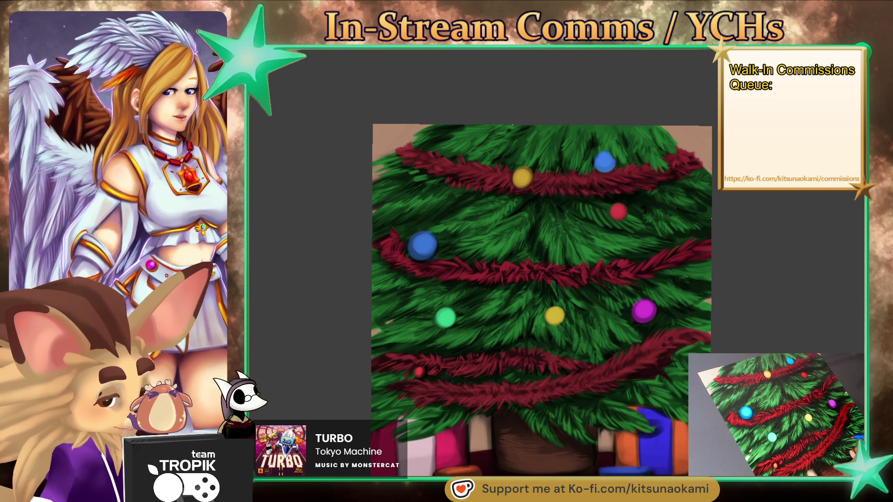
- Sample the upper garland's dark red and tilt the canvas toward the presents
{"action": "left_click", "coordinate": [675, 159]}
{"action": "scroll", "coordinate": [679, 153], "scroll_direction": "up", "scroll_amount": 3}
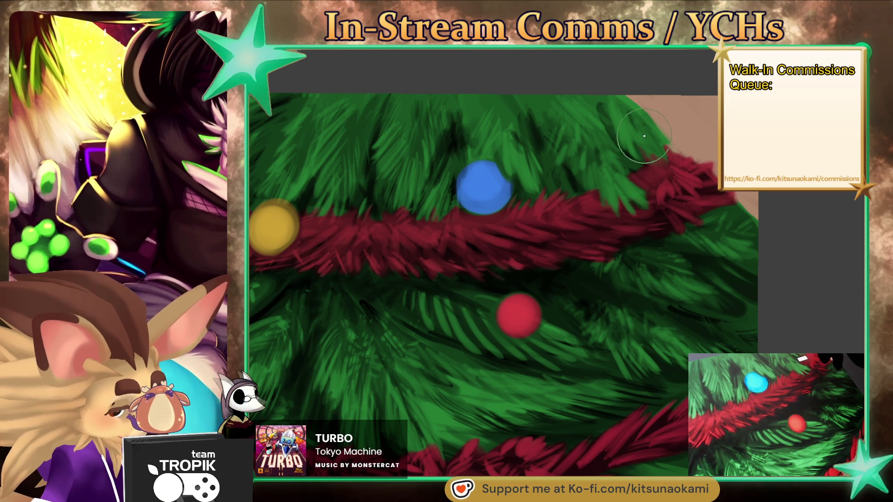
{"action": "scroll", "coordinate": [655, 148], "scroll_direction": "down", "scroll_amount": 4}
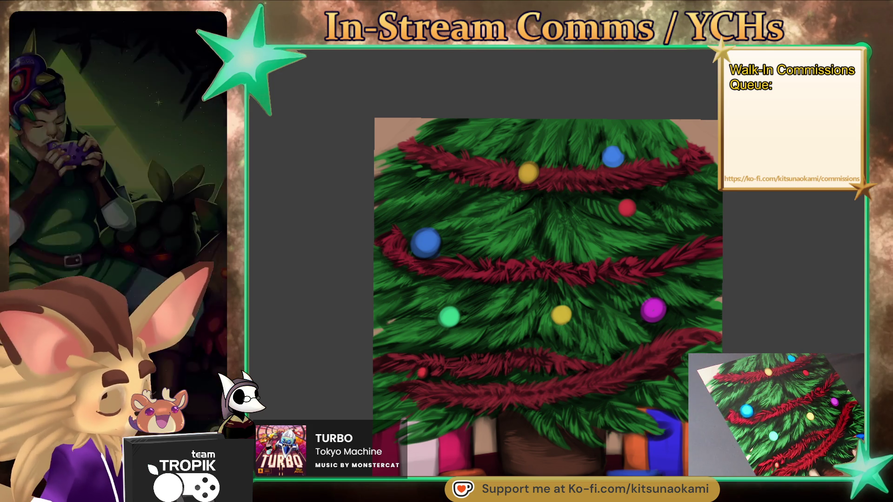
{"action": "scroll", "coordinate": [540, 279], "scroll_direction": "down", "scroll_amount": 3}
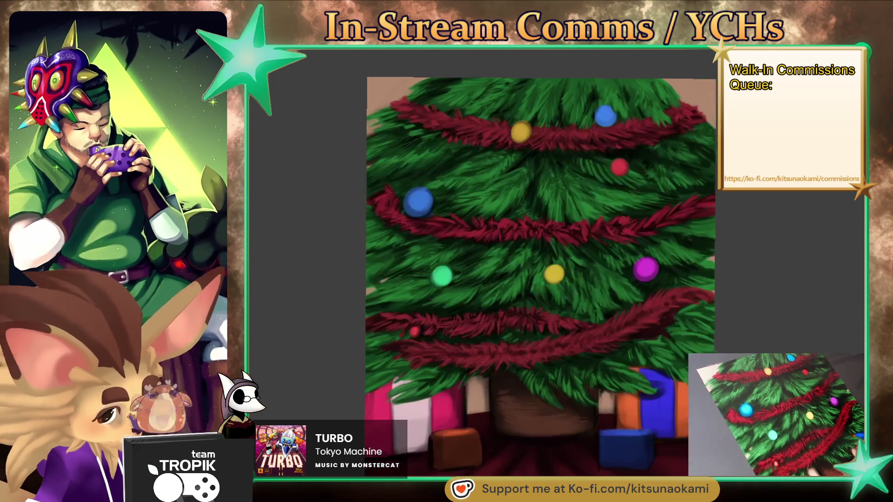
{"action": "scroll", "coordinate": [527, 265], "scroll_direction": "down", "scroll_amount": 1}
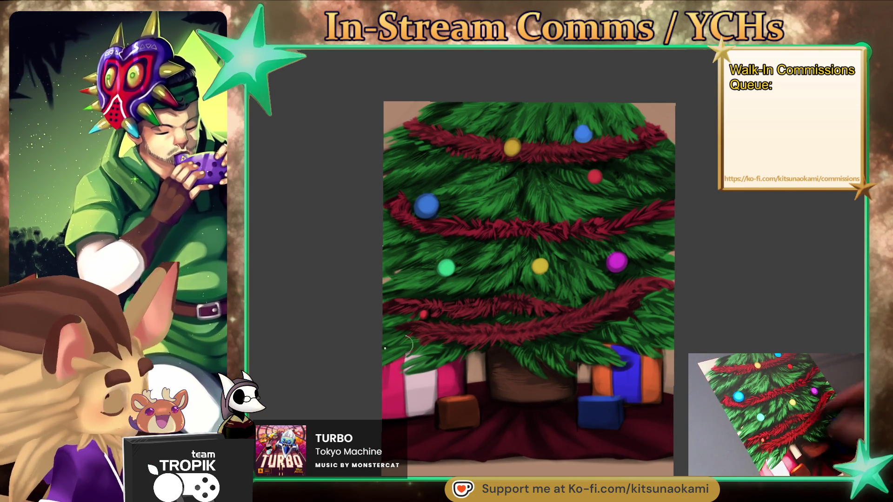
{"action": "left_click_drag", "start_coordinate": [605, 372], "coordinate": [640, 322]}
{"action": "scroll", "coordinate": [534, 302], "scroll_direction": "up", "scroll_amount": 3}
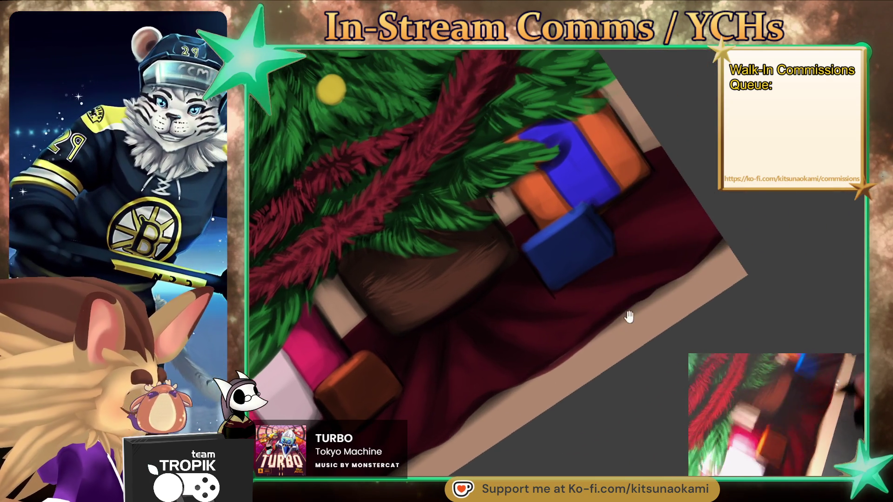
{"action": "left_click_drag", "start_coordinate": [640, 296], "coordinate": [619, 317]}
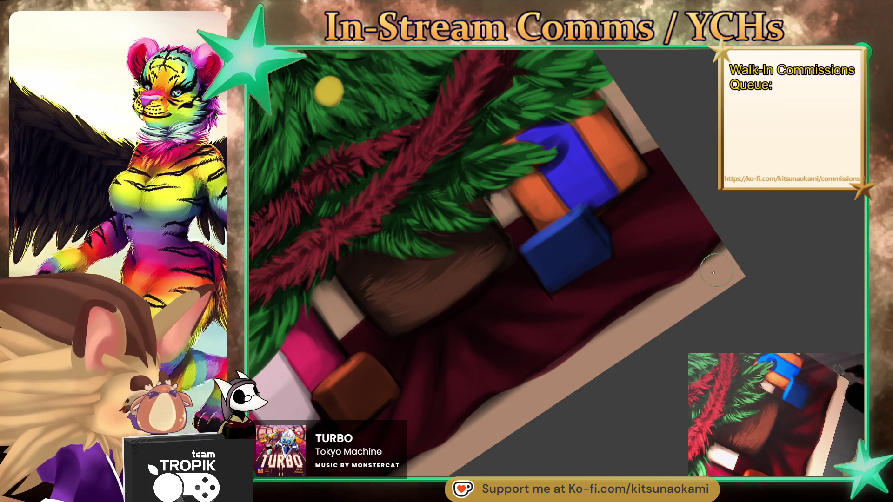
{"action": "left_click_drag", "start_coordinate": [591, 351], "coordinate": [599, 340]}
{"action": "key", "text": "ctrl+z"}
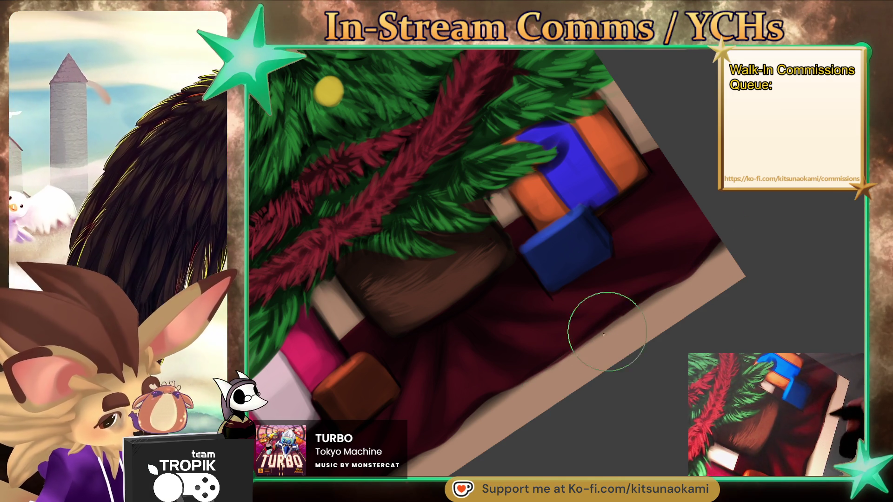
{"action": "key", "text": "ctrl+0"}
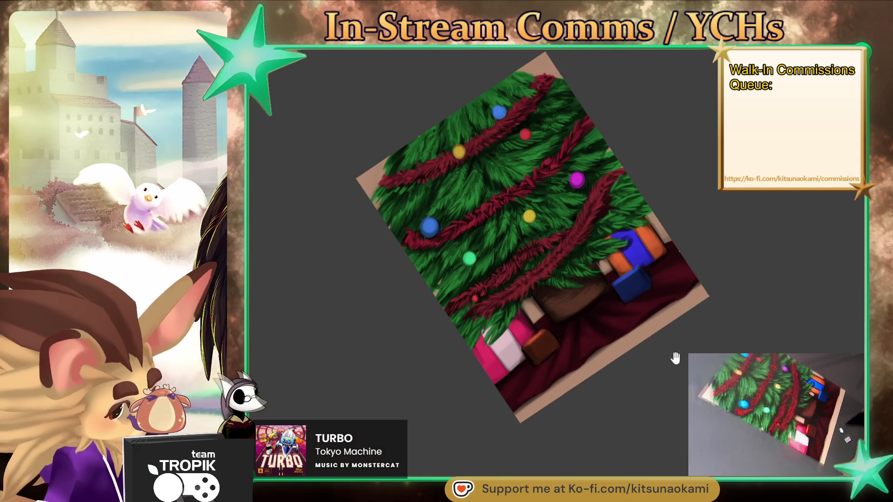
{"action": "left_click_drag", "start_coordinate": [677, 359], "coordinate": [626, 423]}
{"action": "scroll", "coordinate": [634, 447], "scroll_direction": "up", "scroll_amount": 2}
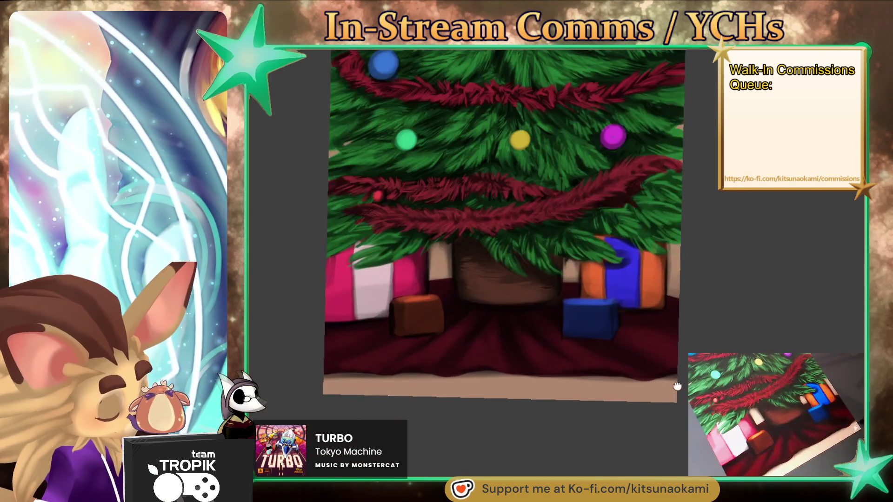
{"action": "scroll", "coordinate": [634, 447], "scroll_direction": "up", "scroll_amount": 1}
{"action": "scroll", "coordinate": [633, 447], "scroll_direction": "up", "scroll_amount": 2}
{"action": "left_click_drag", "start_coordinate": [669, 417], "coordinate": [580, 311]}
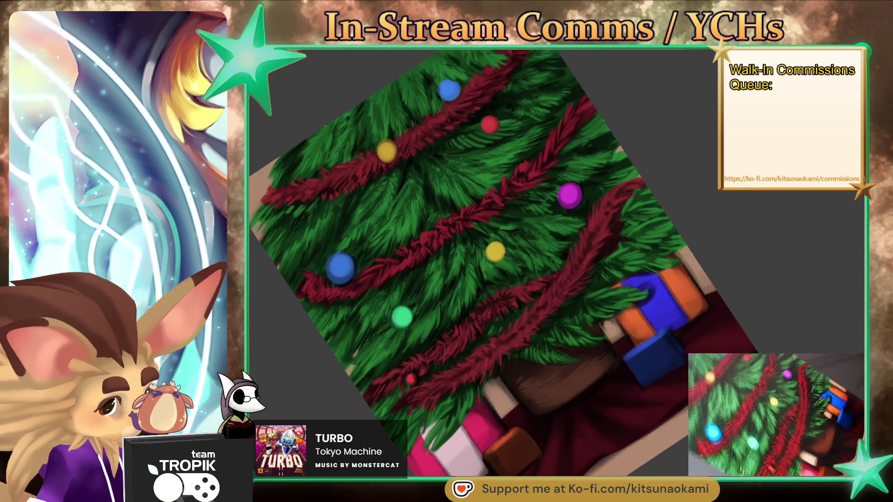
{"action": "scroll", "coordinate": [580, 311], "scroll_direction": "up", "scroll_amount": 3}
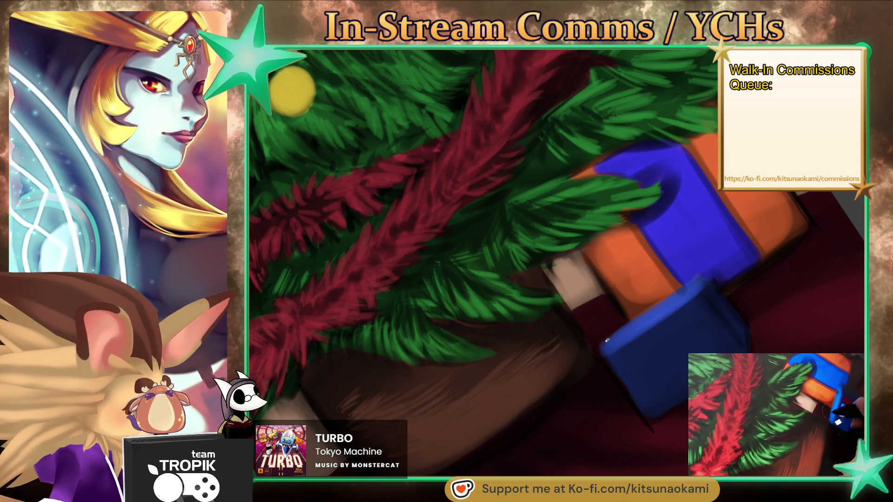
- Rotate the canvas upright, zoom out to the whole tree, and enlarge the brush
{"action": "scroll", "coordinate": [679, 296], "scroll_direction": "down", "scroll_amount": 5}
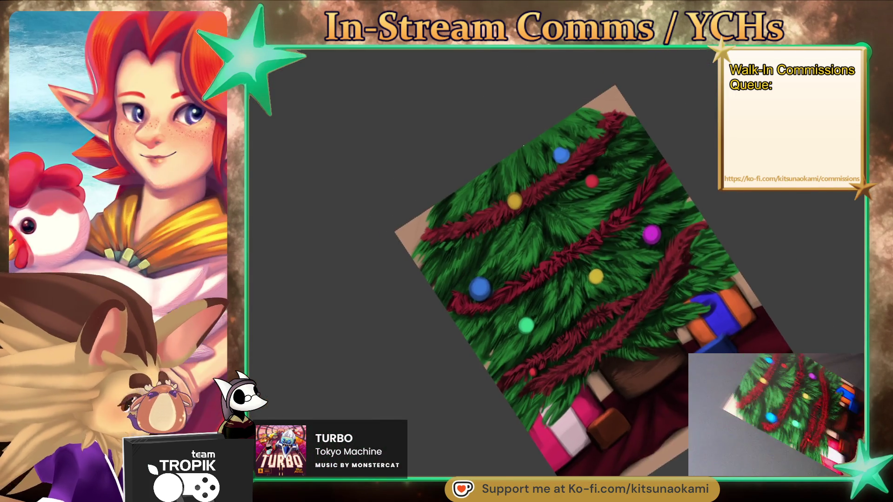
{"action": "left_click_drag", "start_coordinate": [634, 365], "coordinate": [646, 459]}
{"action": "scroll", "coordinate": [647, 460], "scroll_direction": "up", "scroll_amount": 3}
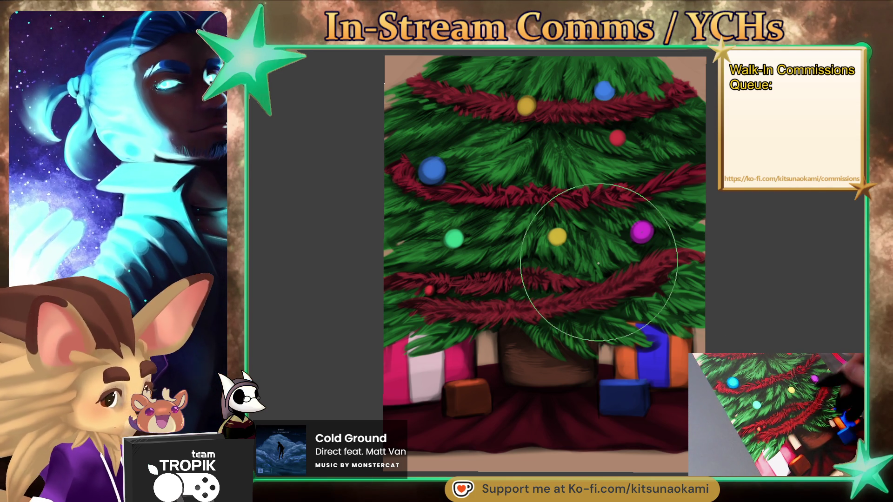
{"action": "scroll", "coordinate": [487, 390], "scroll_direction": "down", "scroll_amount": 3}
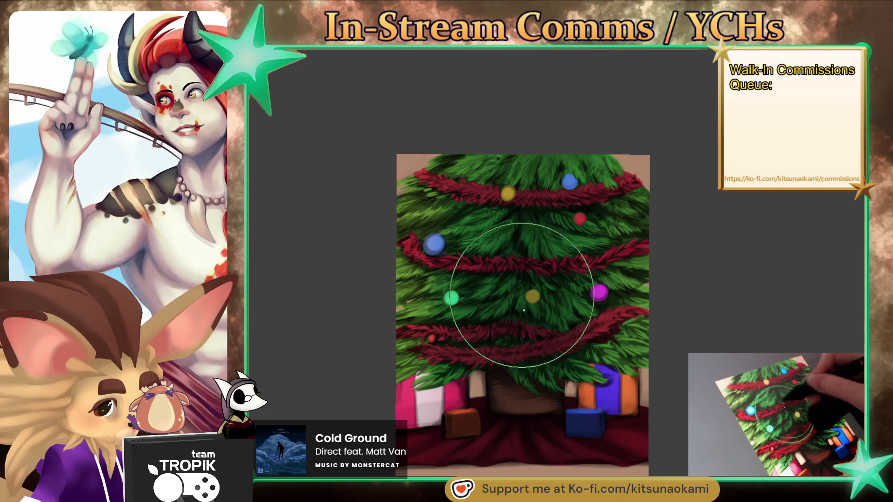
{"action": "left_click_drag", "start_coordinate": [598, 425], "coordinate": [618, 404]}
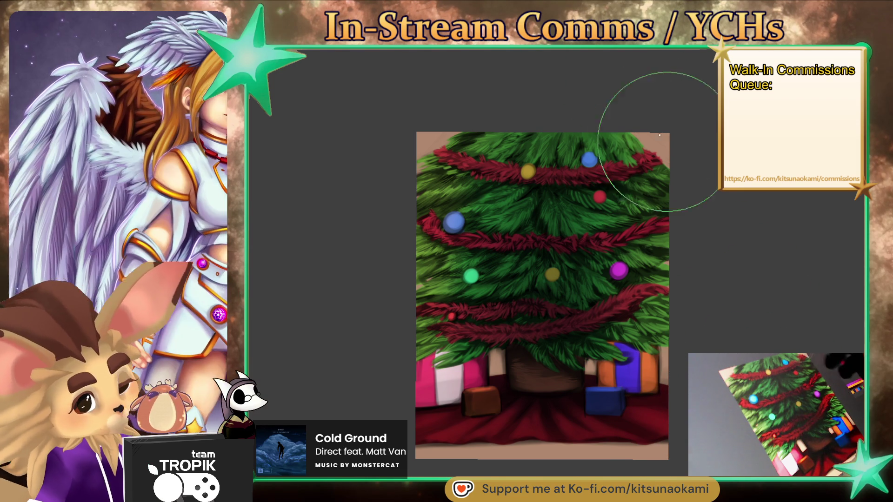
{"action": "key", "text": "bracketright"}
{"action": "key", "text": "bracketright"}
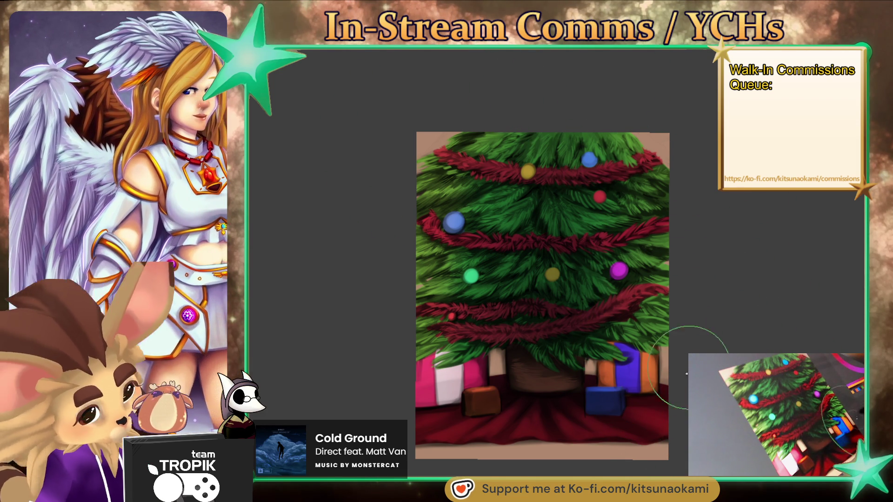
{"action": "scroll", "coordinate": [739, 358], "scroll_direction": "up", "scroll_amount": 2}
- Shrink the brush three sizes and sample a dark green from the tree needles
{"action": "key", "text": "bracketleft"}
{"action": "key", "text": "bracketleft"}
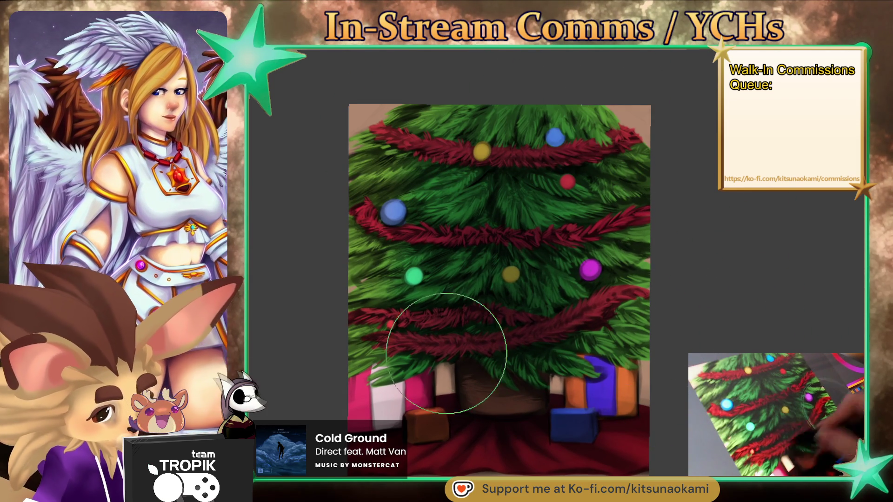
{"action": "key", "text": "bracketleft"}
{"action": "key", "text": "bracketleft"}
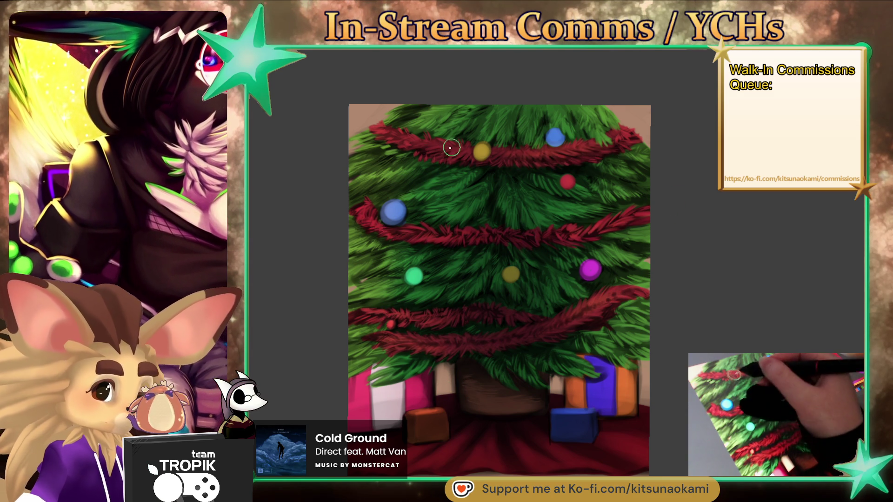
{"action": "left_click_drag", "start_coordinate": [679, 366], "coordinate": [681, 370]}
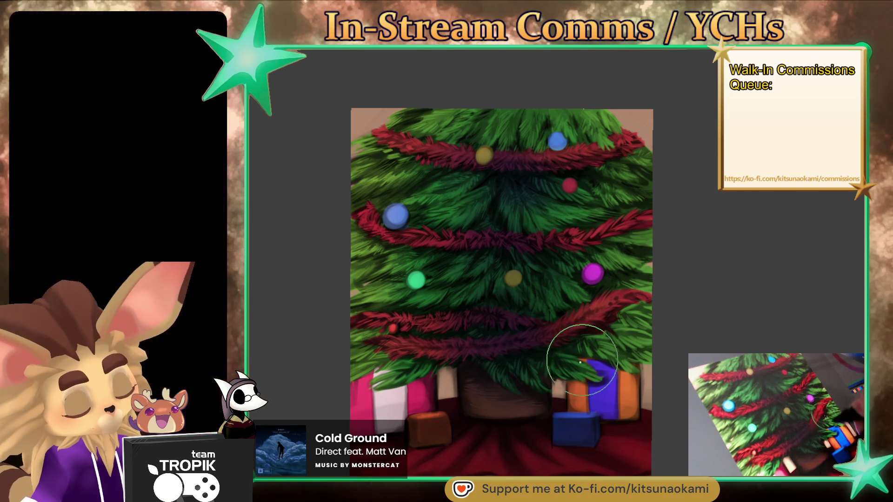
{"action": "key", "text": "bracketleft"}
{"action": "key", "text": "bracketleft"}
{"action": "key", "text": "bracketleft"}
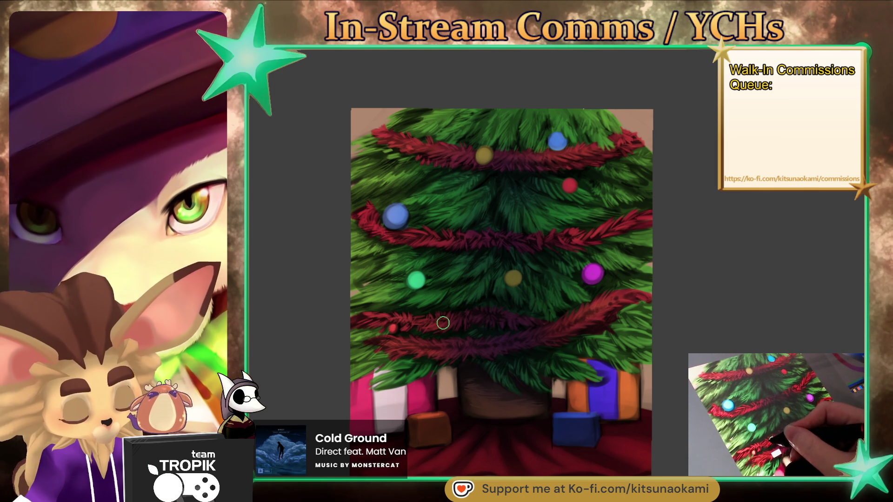
{"action": "left_click", "coordinate": [494, 278], "text": "ctrl"}
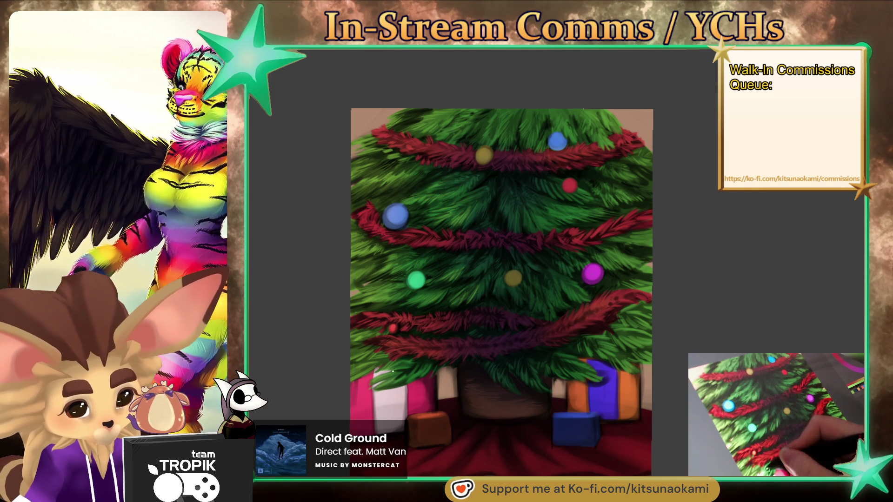
{"action": "left_click_drag", "start_coordinate": [625, 365], "coordinate": [541, 381]}
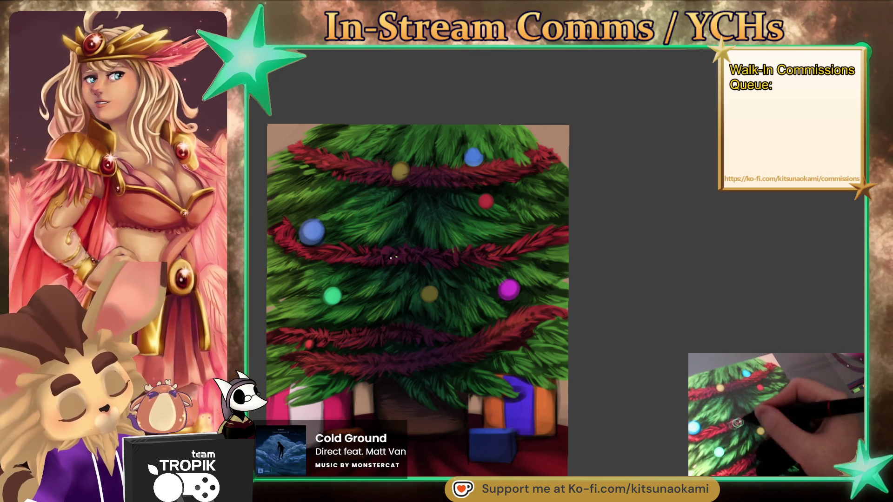
{"action": "left_click_drag", "start_coordinate": [648, 393], "coordinate": [663, 389]}
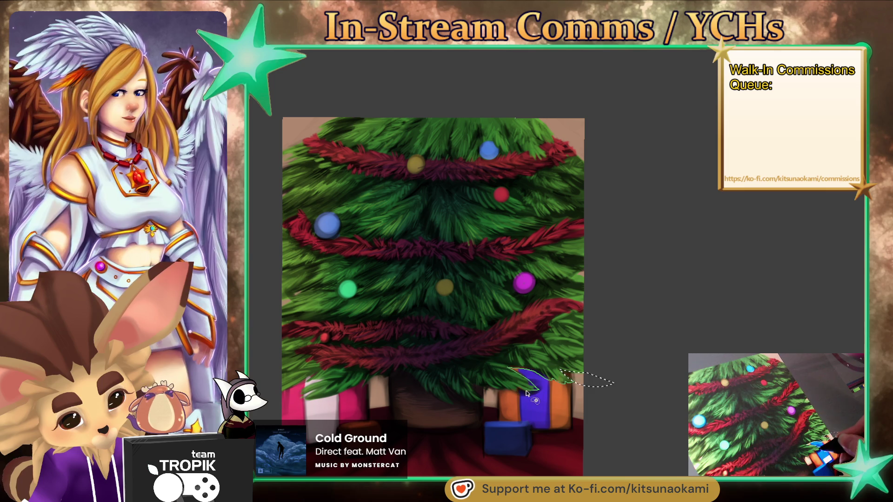
- Lasso around the right-side presents, trunk and base, closing along the tree's lower-left edge
{"action": "left_click_drag", "start_coordinate": [527, 393], "coordinate": [499, 394]}
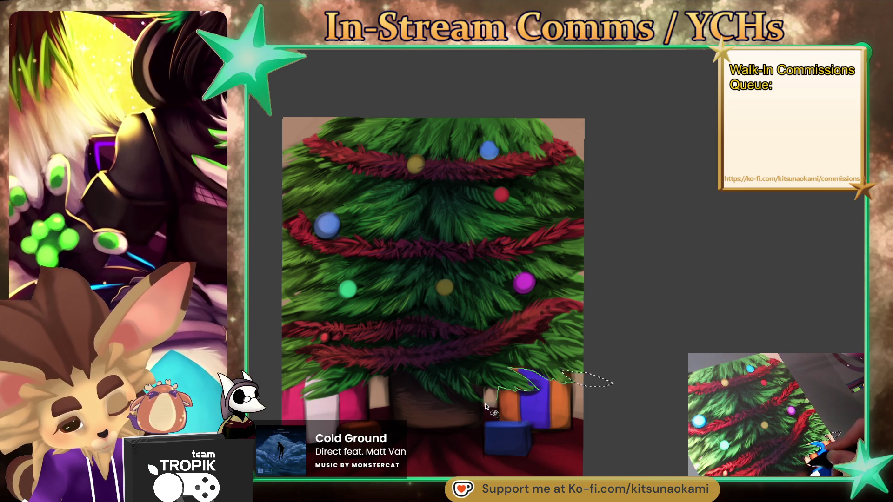
{"action": "left_click_drag", "start_coordinate": [482, 432], "coordinate": [486, 422]}
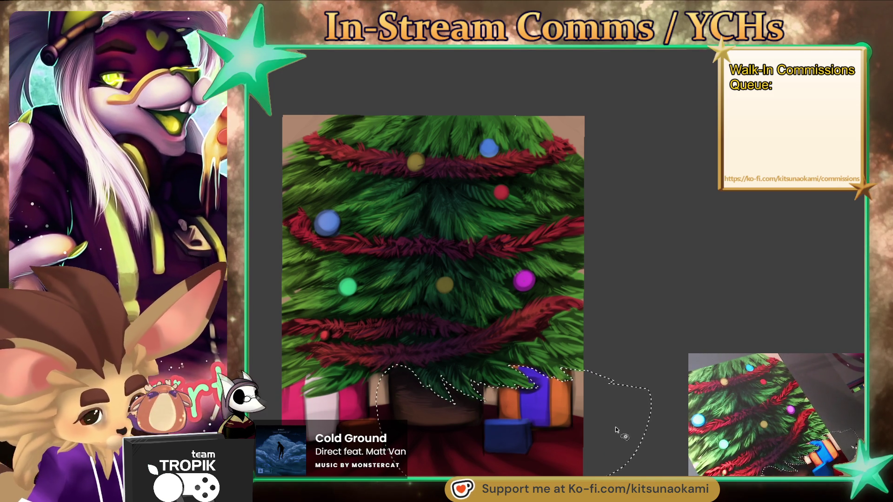
{"action": "mouse_move", "coordinate": [486, 472]}
{"action": "left_mouse_down"}
{"action": "mouse_move", "coordinate": [410, 369]}
{"action": "mouse_move", "coordinate": [392, 375]}
{"action": "left_mouse_up"}
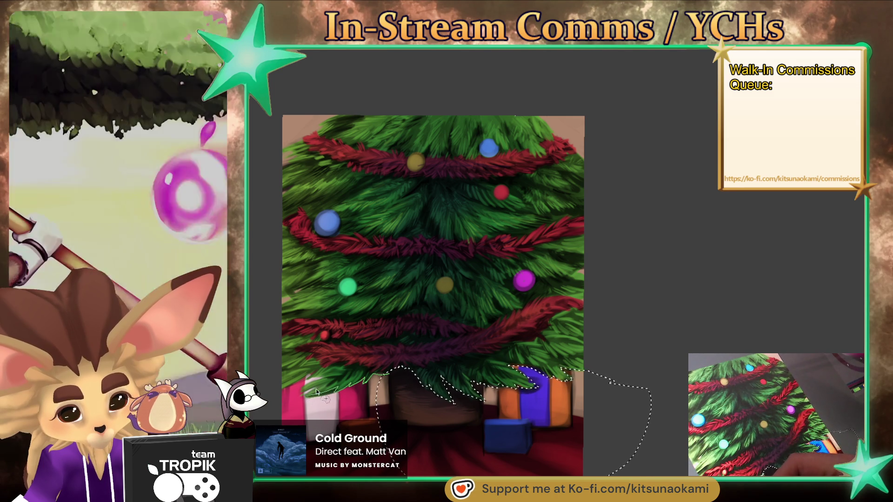
{"action": "mouse_move", "coordinate": [316, 392]}
{"action": "left_mouse_down"}
{"action": "mouse_move", "coordinate": [296, 396]}
{"action": "mouse_move", "coordinate": [298, 424]}
{"action": "left_mouse_up"}
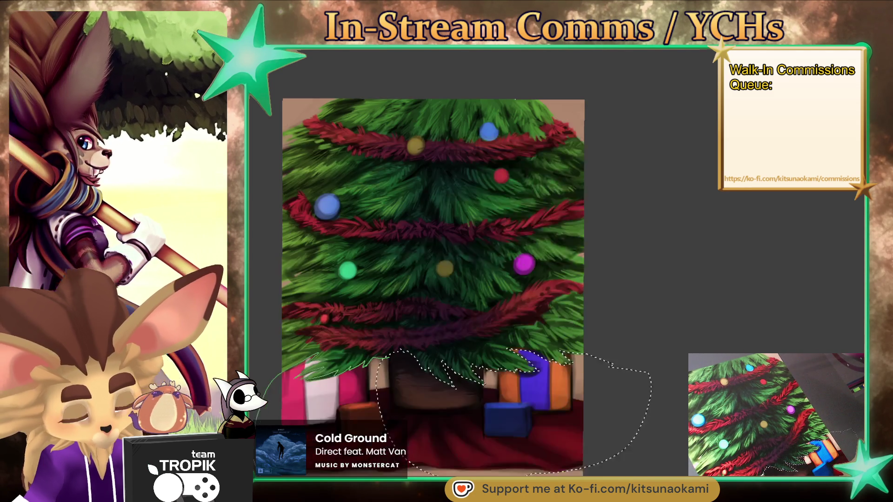
{"action": "scroll", "coordinate": [563, 406], "scroll_direction": "down", "scroll_amount": 2}
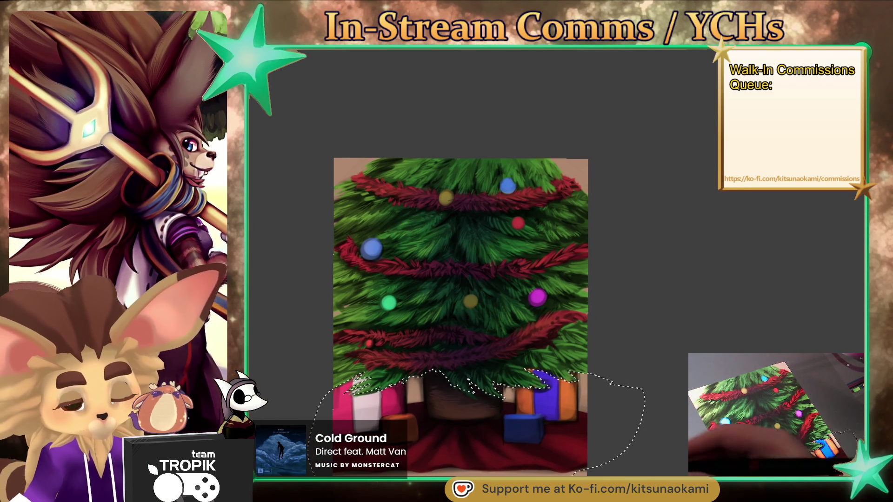
{"action": "key", "text": "b"}
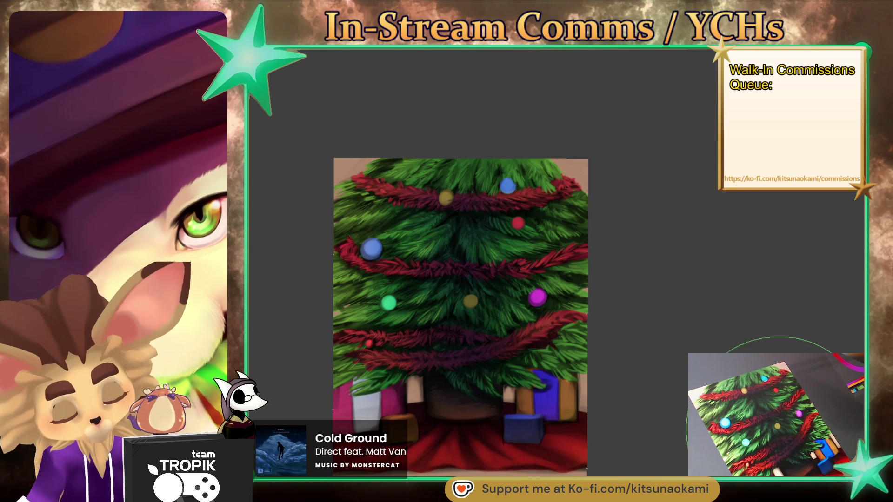
- Try a lighter test patch over the dark base under the tree, then undo it
{"action": "left_click_drag", "start_coordinate": [460, 316], "coordinate": [449, 320]}
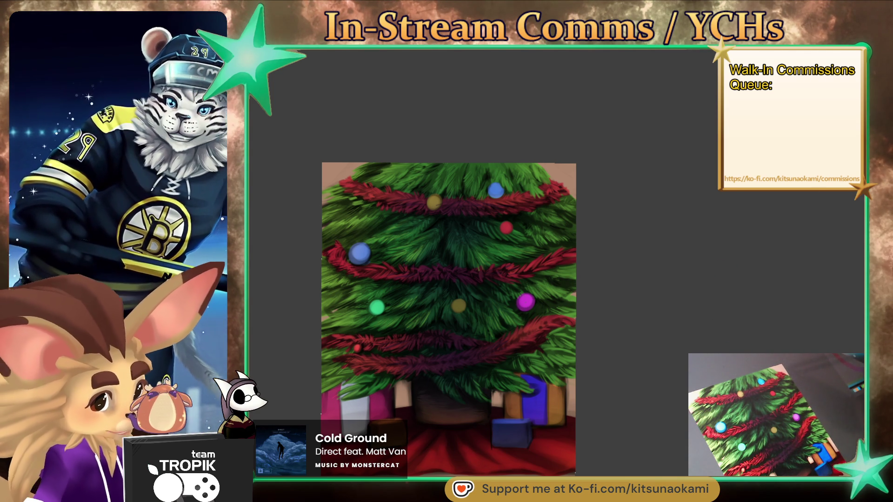
{"action": "mouse_move", "coordinate": [458, 424]}
{"action": "left_mouse_down"}
{"action": "mouse_move", "coordinate": [480, 424]}
{"action": "mouse_move", "coordinate": [437, 427]}
{"action": "mouse_move", "coordinate": [484, 426]}
{"action": "mouse_move", "coordinate": [408, 416]}
{"action": "mouse_move", "coordinate": [422, 424]}
{"action": "mouse_move", "coordinate": [496, 407]}
{"action": "mouse_move", "coordinate": [414, 432]}
{"action": "mouse_move", "coordinate": [450, 426]}
{"action": "left_mouse_up"}
{"action": "key", "text": "ctrl+z"}
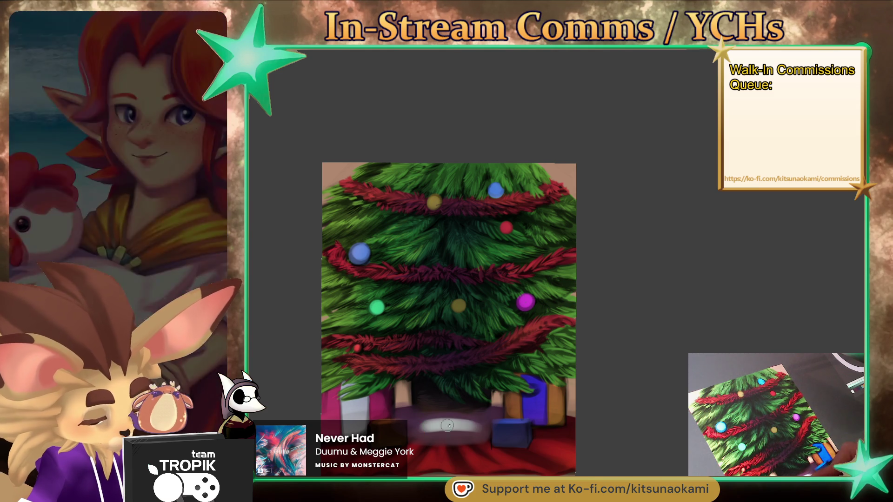
- Brush whitish strokes across the floor under the tree and beside the blue present
{"action": "mouse_move", "coordinate": [471, 431]}
{"action": "left_mouse_down"}
{"action": "mouse_move", "coordinate": [414, 427]}
{"action": "mouse_move", "coordinate": [483, 419]}
{"action": "mouse_move", "coordinate": [441, 433]}
{"action": "mouse_move", "coordinate": [475, 415]}
{"action": "mouse_move", "coordinate": [434, 428]}
{"action": "mouse_move", "coordinate": [482, 434]}
{"action": "mouse_move", "coordinate": [440, 427]}
{"action": "mouse_move", "coordinate": [484, 425]}
{"action": "left_mouse_up"}
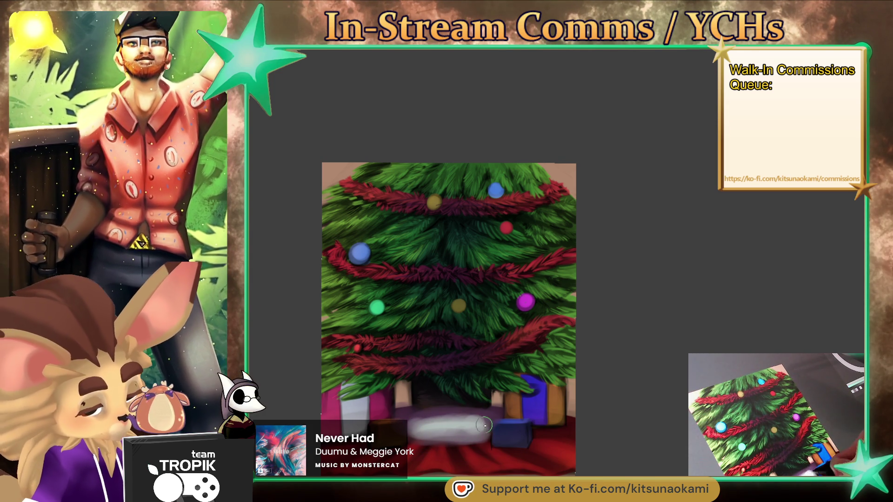
{"action": "left_click_drag", "start_coordinate": [429, 433], "coordinate": [456, 430]}
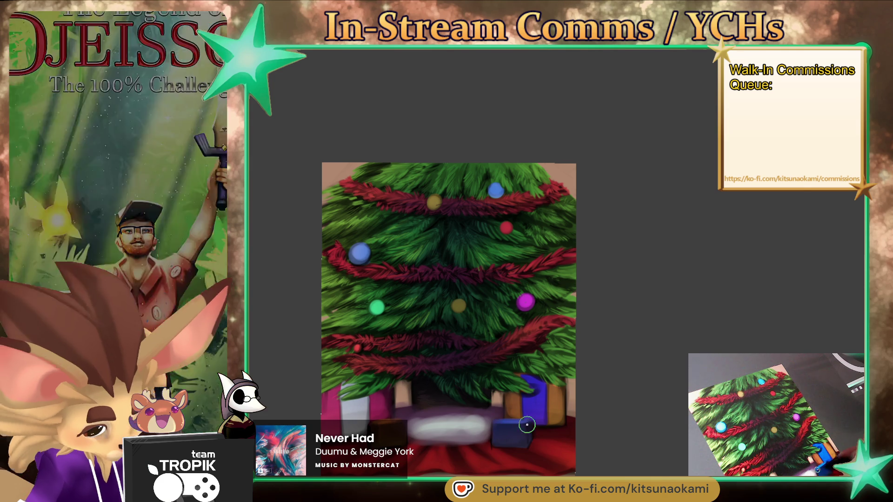
{"action": "left_click_drag", "start_coordinate": [526, 425], "coordinate": [446, 423]}
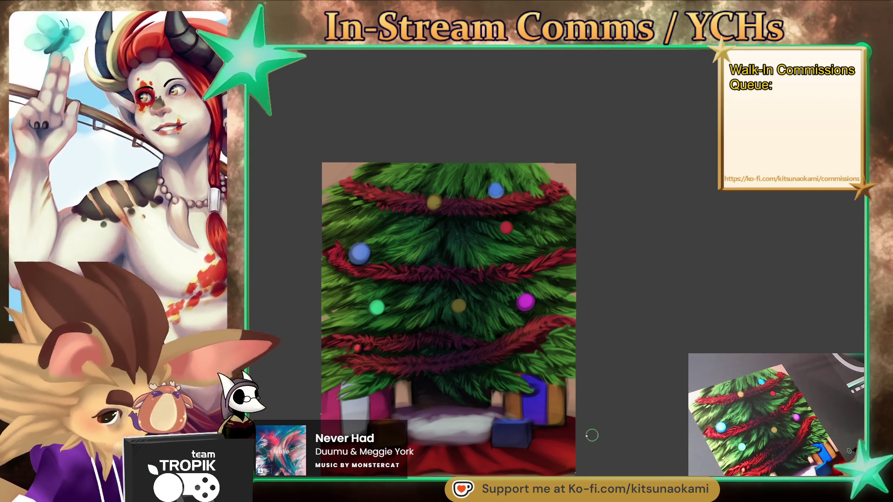
{"action": "left_click_drag", "start_coordinate": [534, 434], "coordinate": [548, 433]}
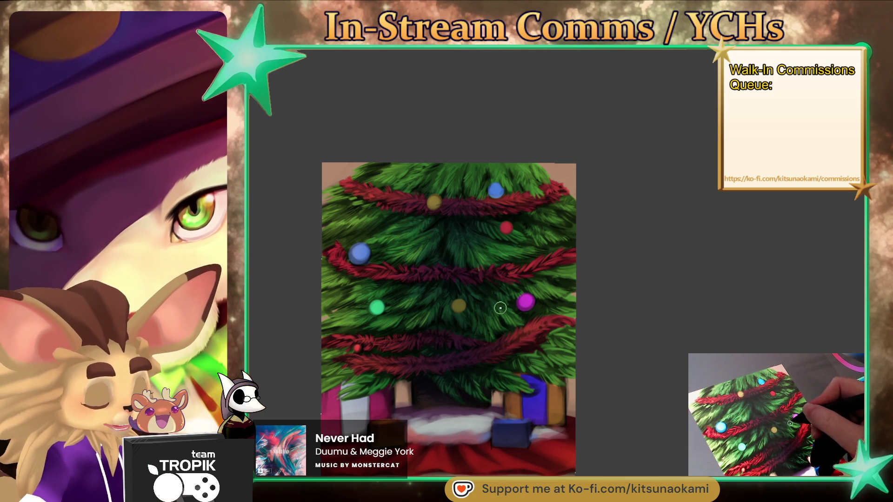
{"action": "left_click_drag", "start_coordinate": [567, 283], "coordinate": [561, 322]}
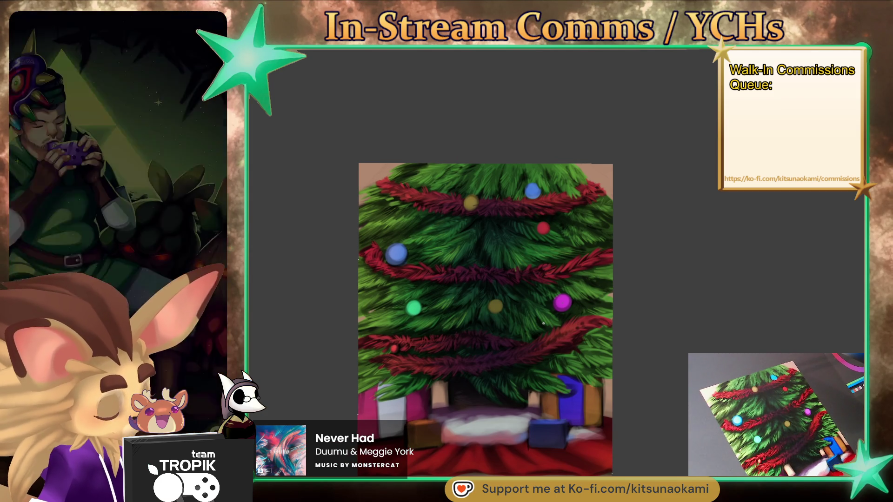
{"action": "scroll", "coordinate": [628, 406], "scroll_direction": "up", "scroll_amount": 5}
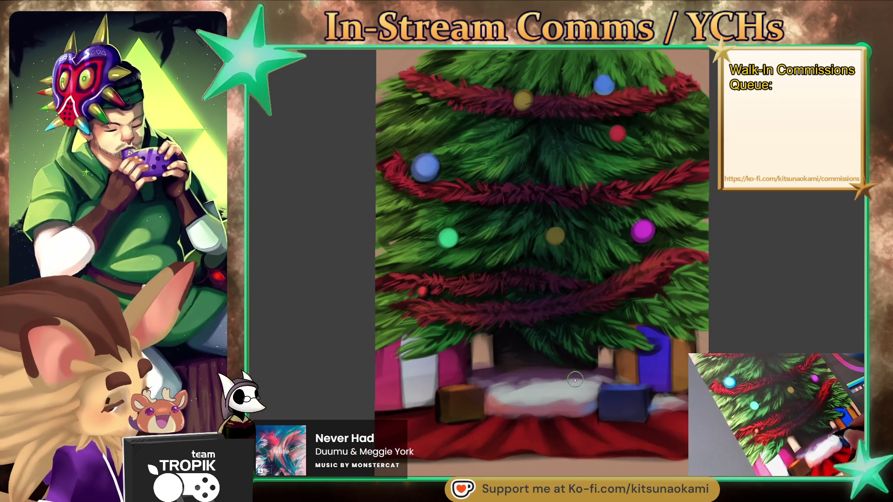
- Smooth the white and purple strokes under the tree, then zoom out to fit the tree
{"action": "left_click_drag", "start_coordinate": [543, 395], "coordinate": [516, 412]}
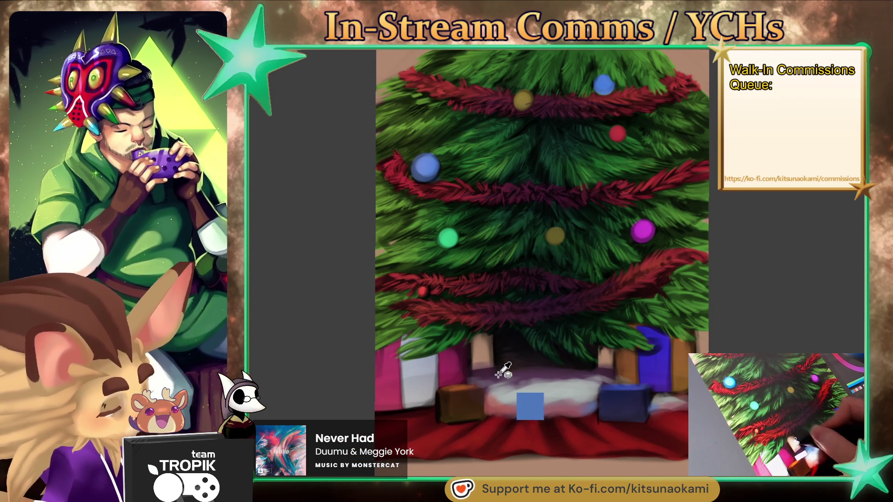
{"action": "left_click_drag", "start_coordinate": [503, 374], "coordinate": [474, 370]}
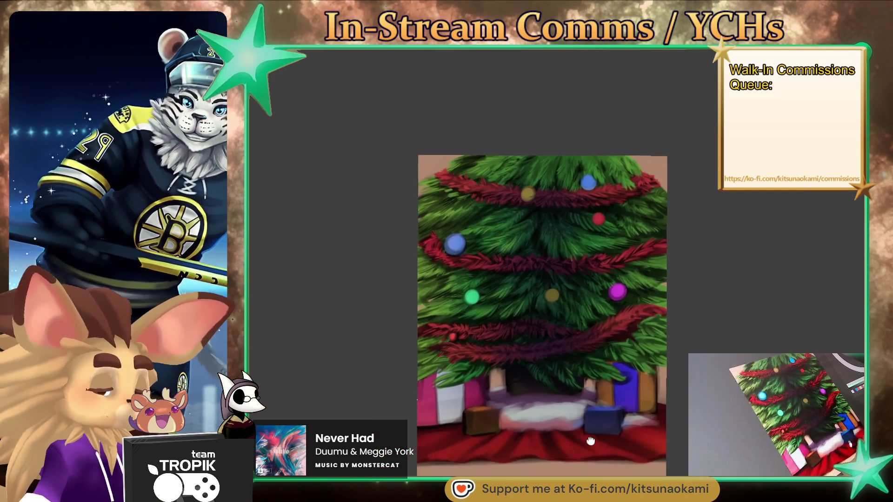
{"action": "mouse_move", "coordinate": [635, 392]}
{"action": "left_mouse_down"}
{"action": "mouse_move", "coordinate": [594, 434]}
{"action": "mouse_move", "coordinate": [558, 372]}
{"action": "left_mouse_up"}
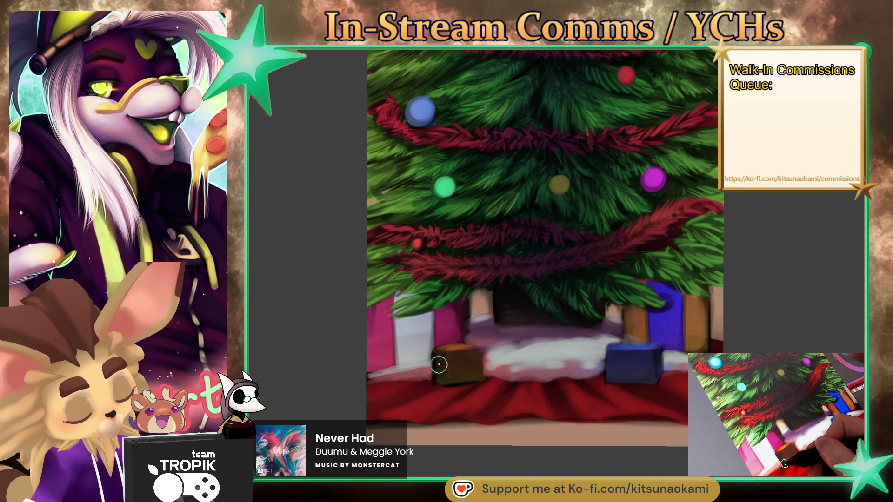
{"action": "key", "text": "ctrl+minus"}
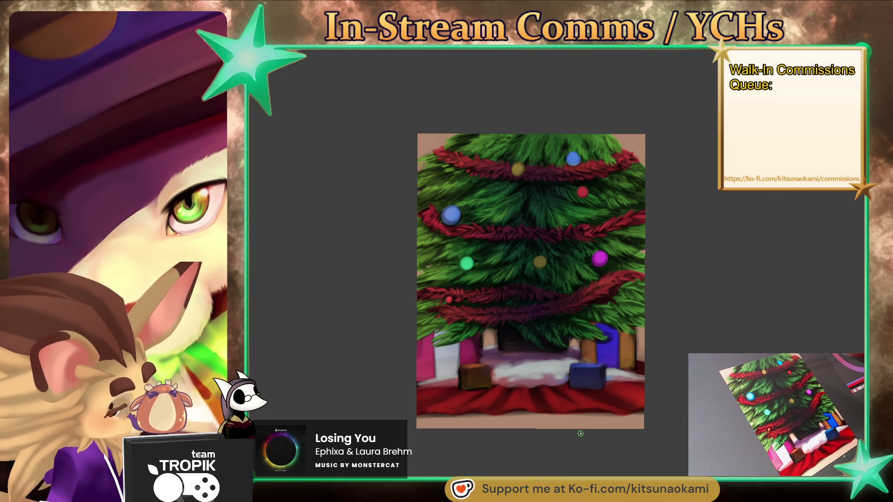
- Scroll and pan the view so the tree painting sits slightly left and higher
{"action": "scroll", "coordinate": [507, 298], "scroll_direction": "up", "scroll_amount": 3}
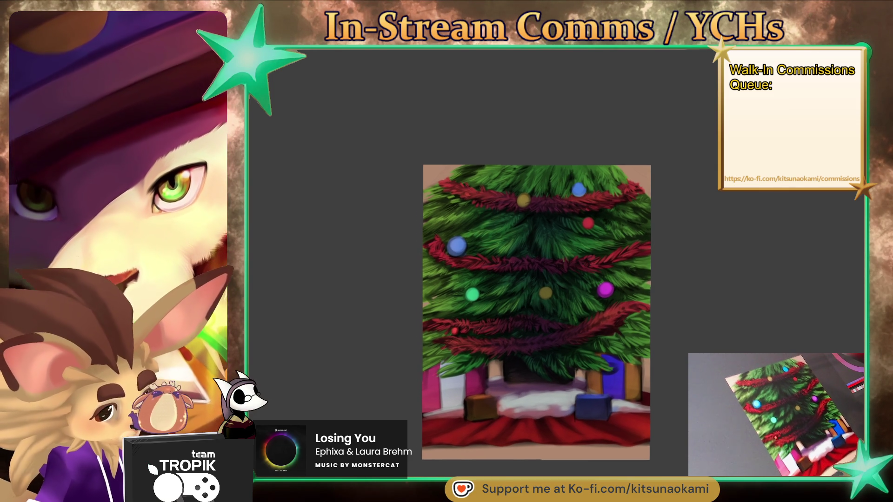
{"action": "scroll", "coordinate": [582, 282], "scroll_direction": "up", "scroll_amount": 3}
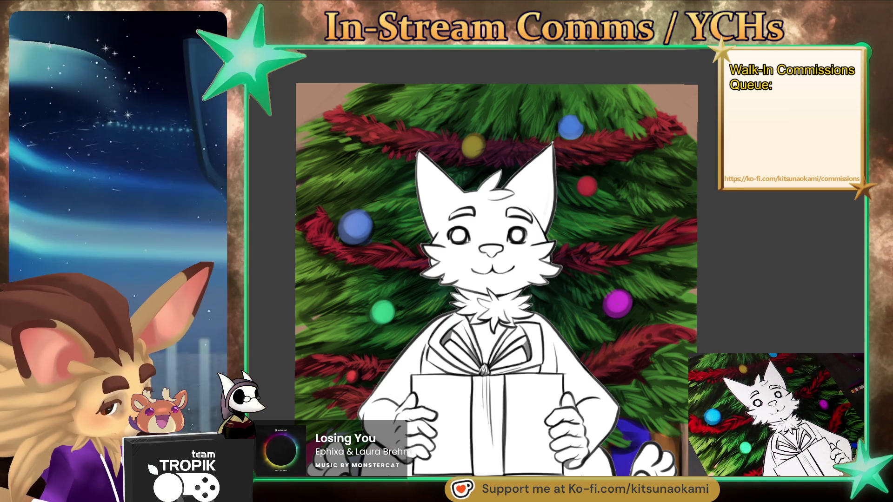
{"action": "scroll", "coordinate": [782, 304], "scroll_direction": "down", "scroll_amount": 3}
{"action": "scroll", "coordinate": [505, 303], "scroll_direction": "up", "scroll_amount": 3}
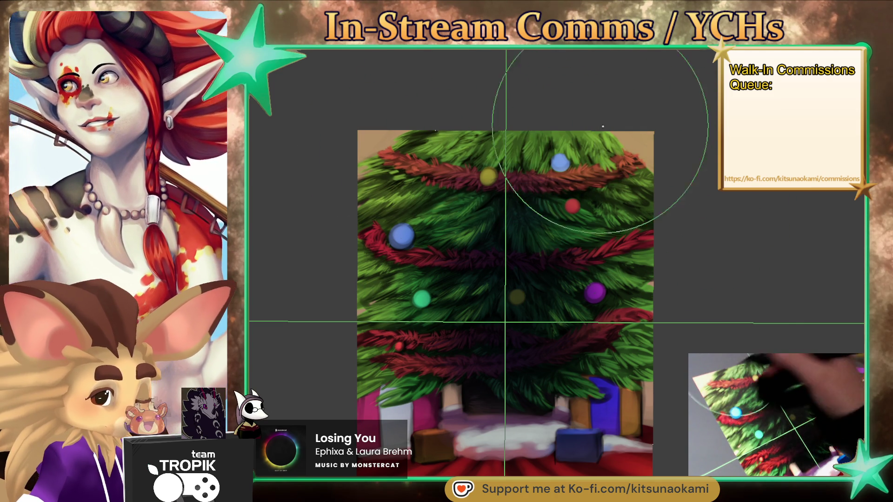
{"action": "left_click_drag", "start_coordinate": [656, 237], "coordinate": [627, 229]}
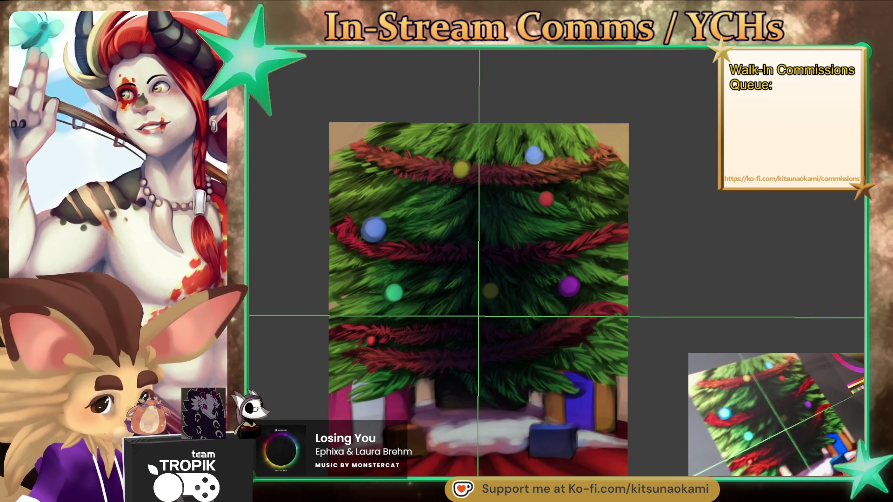
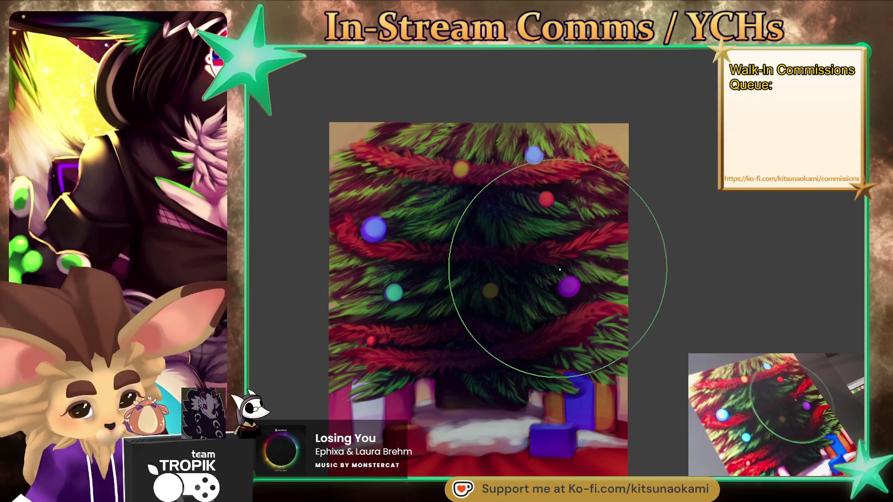
- Pan the canvas to frame the presents on the snow beneath the tree
{"action": "left_click_drag", "start_coordinate": [532, 227], "coordinate": [544, 237]}
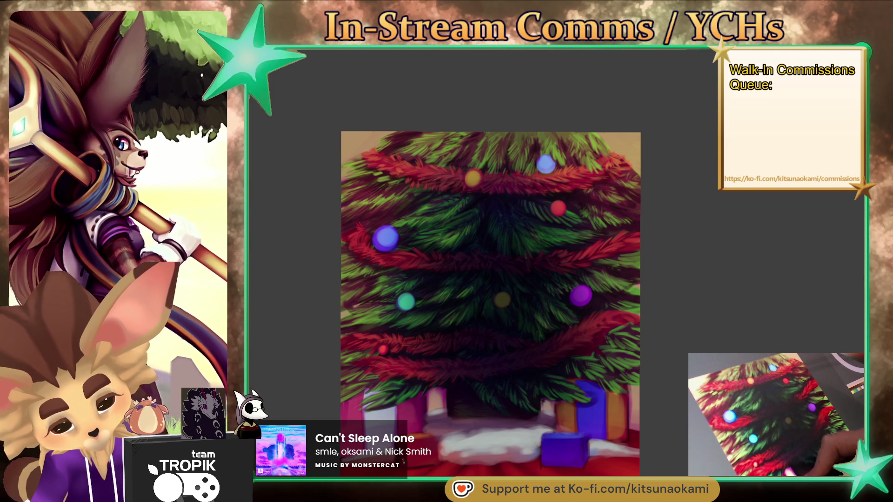
{"action": "left_click_drag", "start_coordinate": [534, 411], "coordinate": [627, 434]}
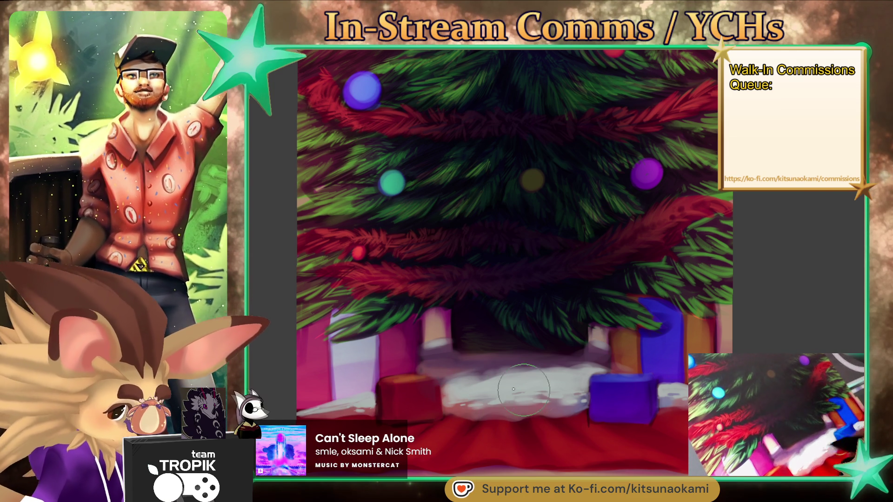
- Sample the snow colour with the eyedropper, then fit the tree and bring the presents into view
{"action": "left_click", "coordinate": [490, 374], "text": "ctrl"}
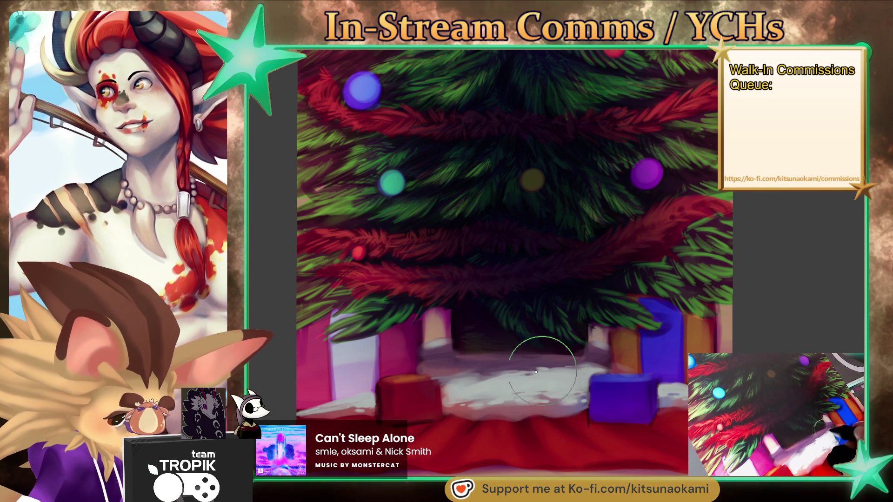
{"action": "key", "text": "ctrl+0"}
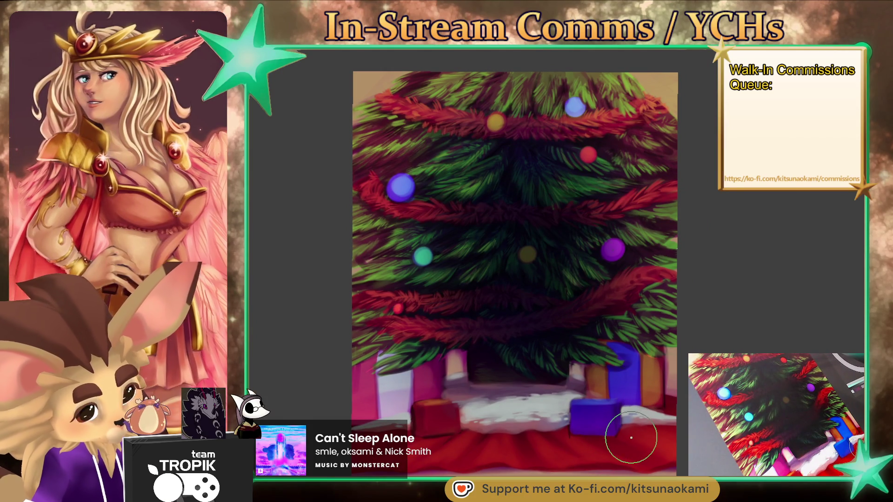
{"action": "scroll", "coordinate": [462, 335], "scroll_direction": "up", "scroll_amount": 2}
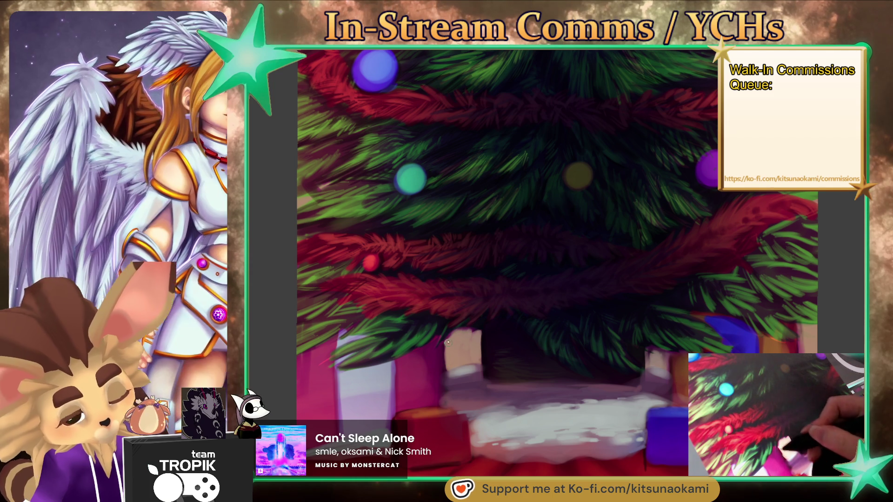
{"action": "left_click_drag", "start_coordinate": [660, 400], "coordinate": [507, 370]}
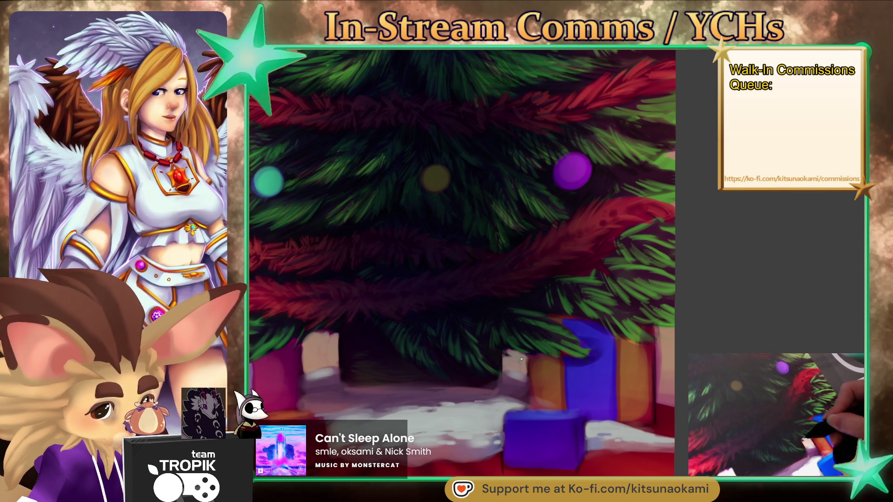
{"action": "scroll", "coordinate": [512, 353], "scroll_direction": "down", "scroll_amount": 5}
{"action": "scroll", "coordinate": [618, 419], "scroll_direction": "up", "scroll_amount": 5}
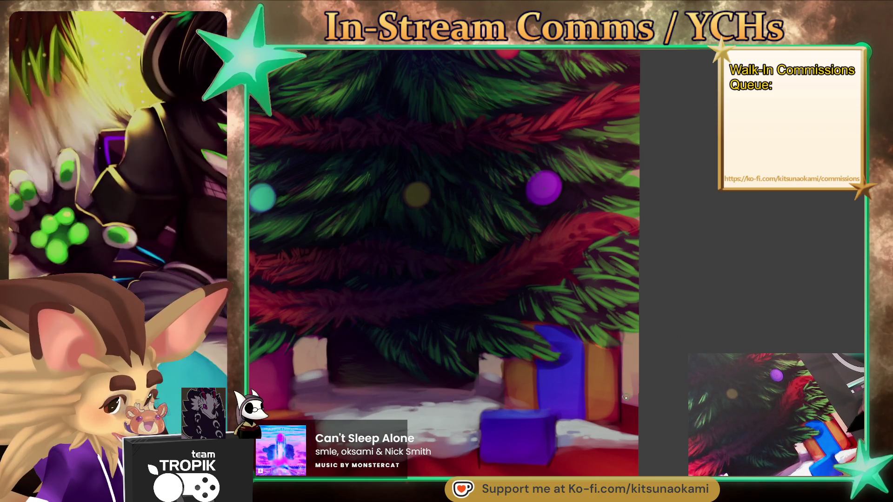
{"action": "scroll", "coordinate": [647, 358], "scroll_direction": "down", "scroll_amount": 4}
{"action": "scroll", "coordinate": [654, 382], "scroll_direction": "up", "scroll_amount": 3}
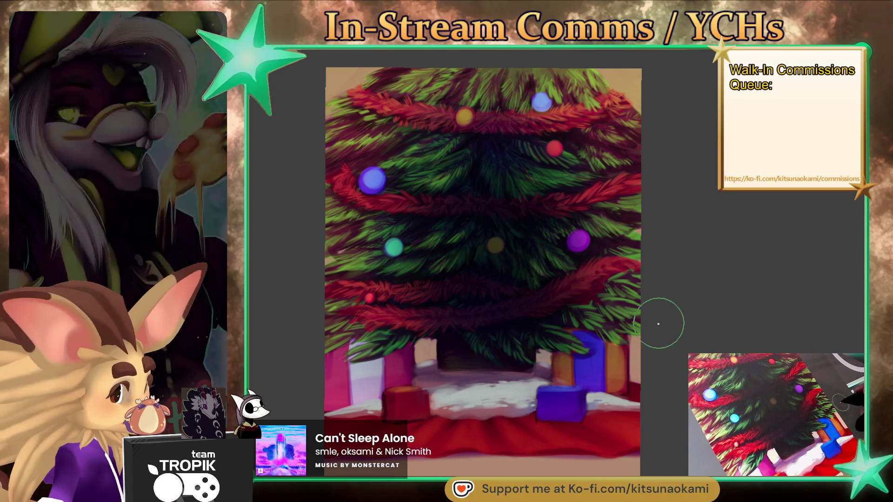
- Zoom in on the upper-left branches and their garland
{"action": "scroll", "coordinate": [658, 323], "scroll_direction": "up", "scroll_amount": 3}
{"action": "scroll", "coordinate": [574, 194], "scroll_direction": "up", "scroll_amount": 3}
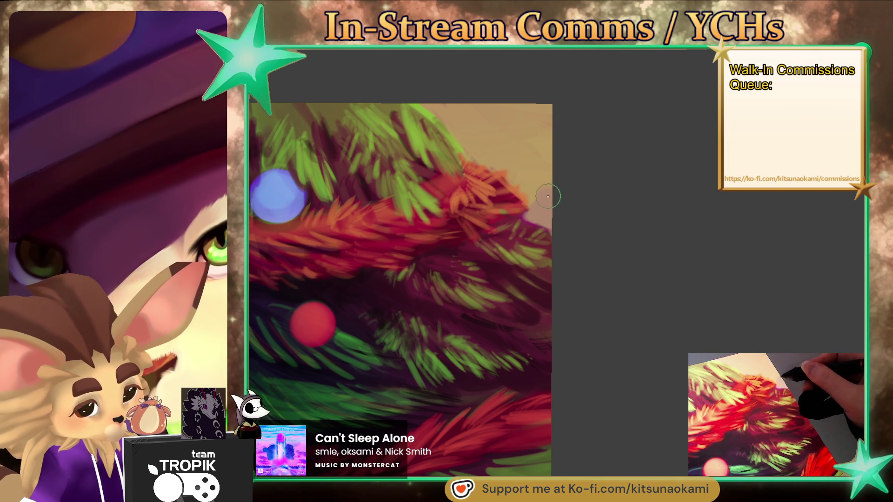
- Pan out from the upper-branch close-up to frame the red tree skirt under the presents
{"action": "left_click_drag", "start_coordinate": [548, 197], "coordinate": [490, 263]}
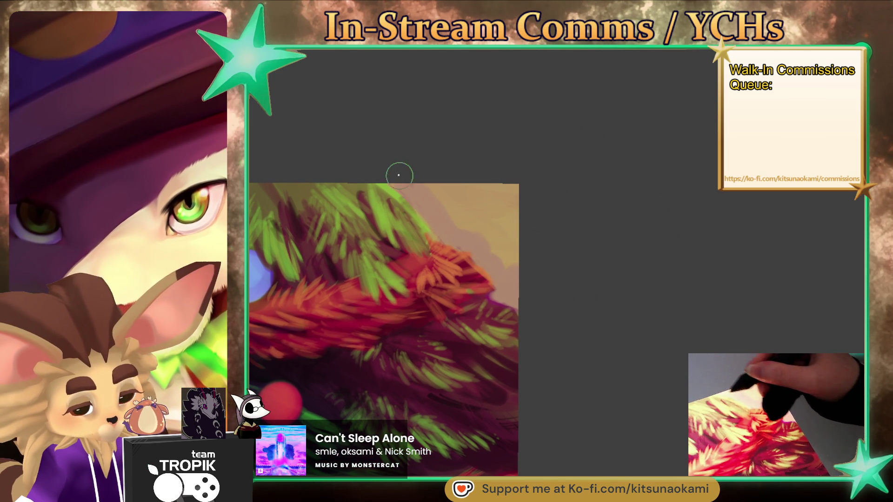
{"action": "mouse_move", "coordinate": [519, 225]}
{"action": "left_mouse_down"}
{"action": "mouse_move", "coordinate": [576, 388]}
{"action": "mouse_move", "coordinate": [453, 287]}
{"action": "left_mouse_up"}
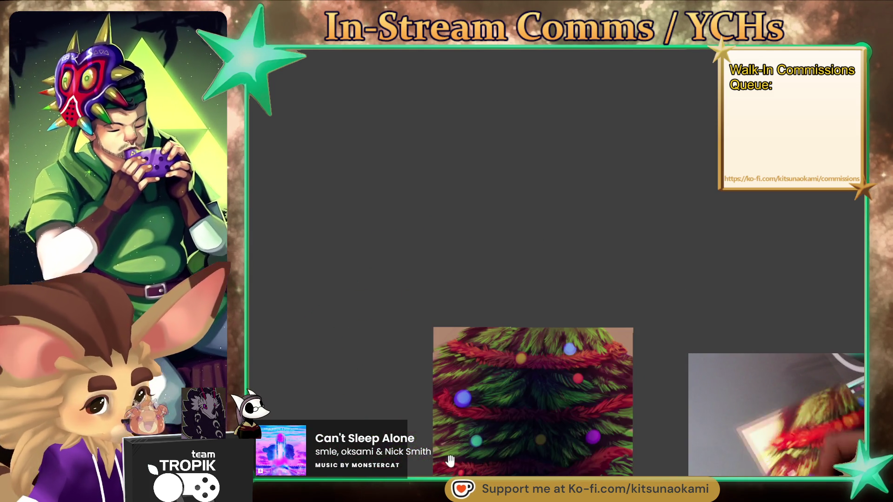
{"action": "mouse_move", "coordinate": [373, 361]}
{"action": "left_mouse_down"}
{"action": "mouse_move", "coordinate": [671, 421]}
{"action": "mouse_move", "coordinate": [637, 456]}
{"action": "left_mouse_up"}
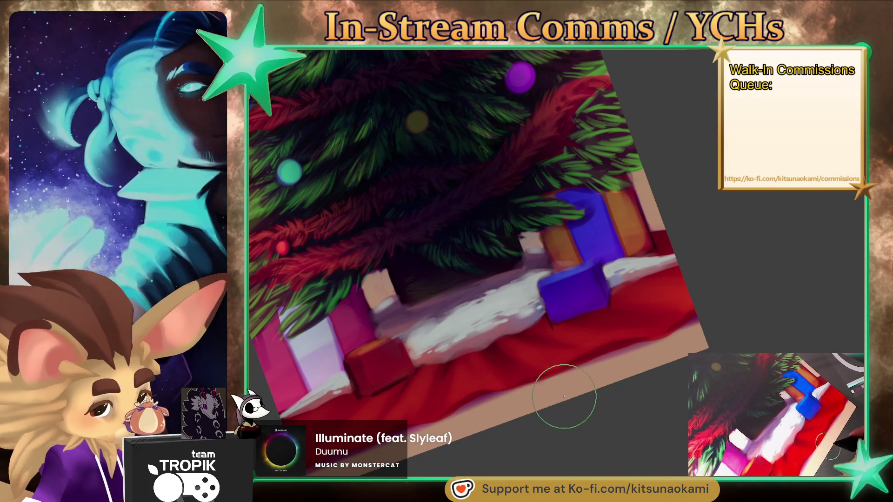
{"action": "left_click_drag", "start_coordinate": [678, 398], "coordinate": [697, 399]}
{"action": "left_click_drag", "start_coordinate": [539, 372], "coordinate": [528, 372]}
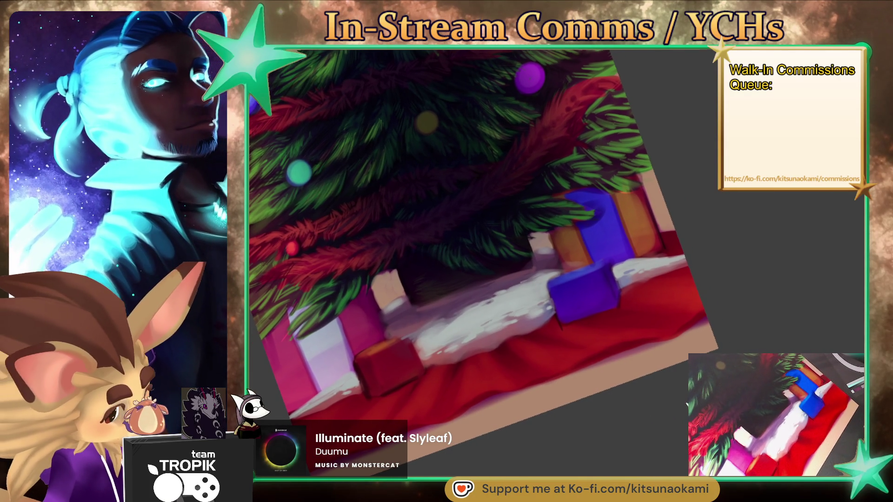